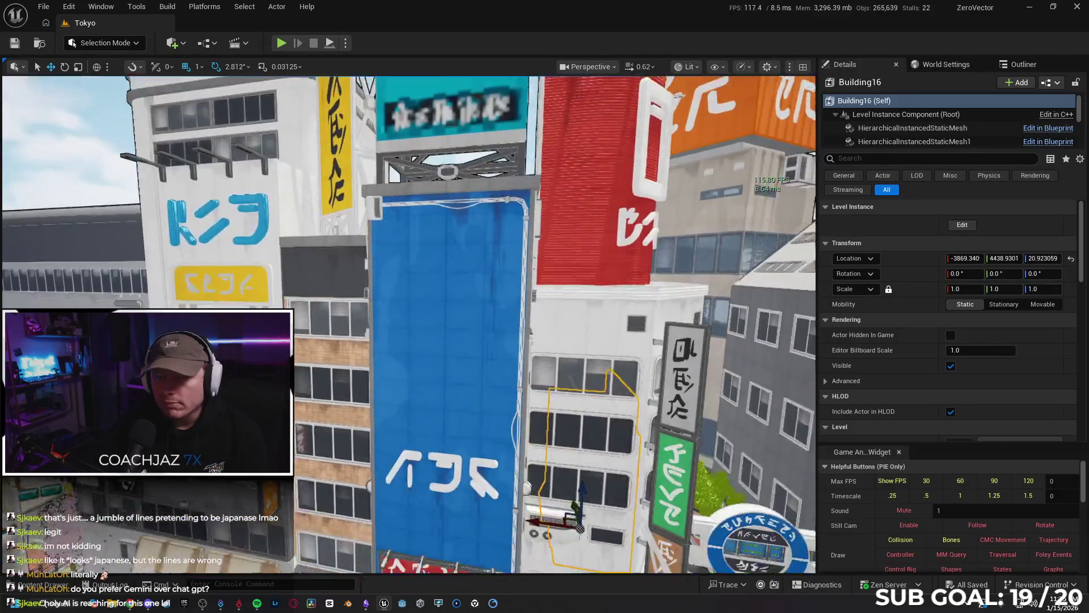
Step: Delete the red rooftop billboard from the white building, applying the deletion to all grouped pieces
{"action": "key", "text": "w"}
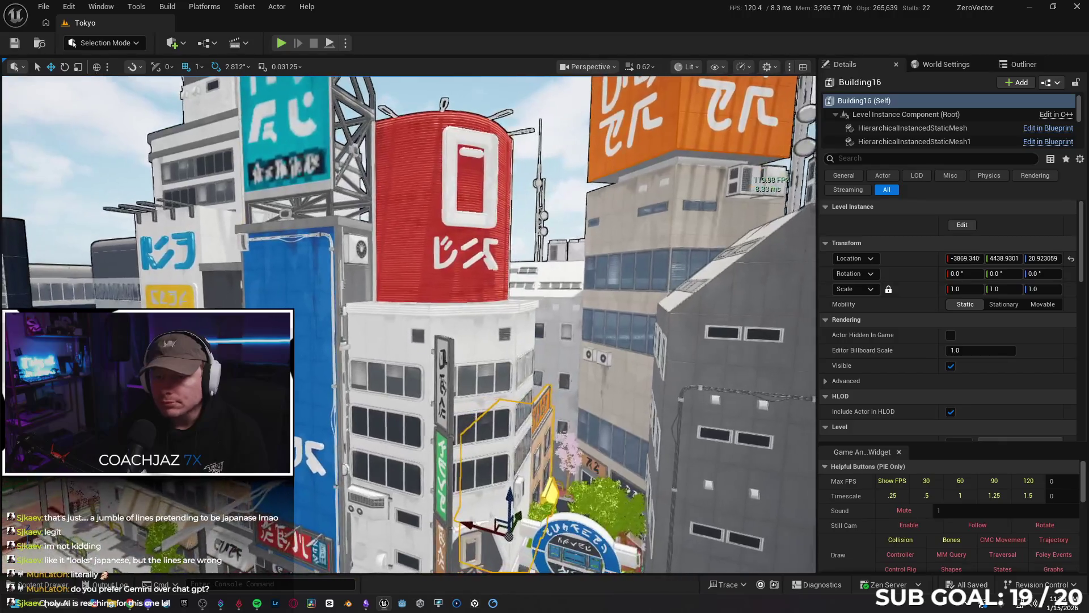
{"action": "key", "text": "w"}
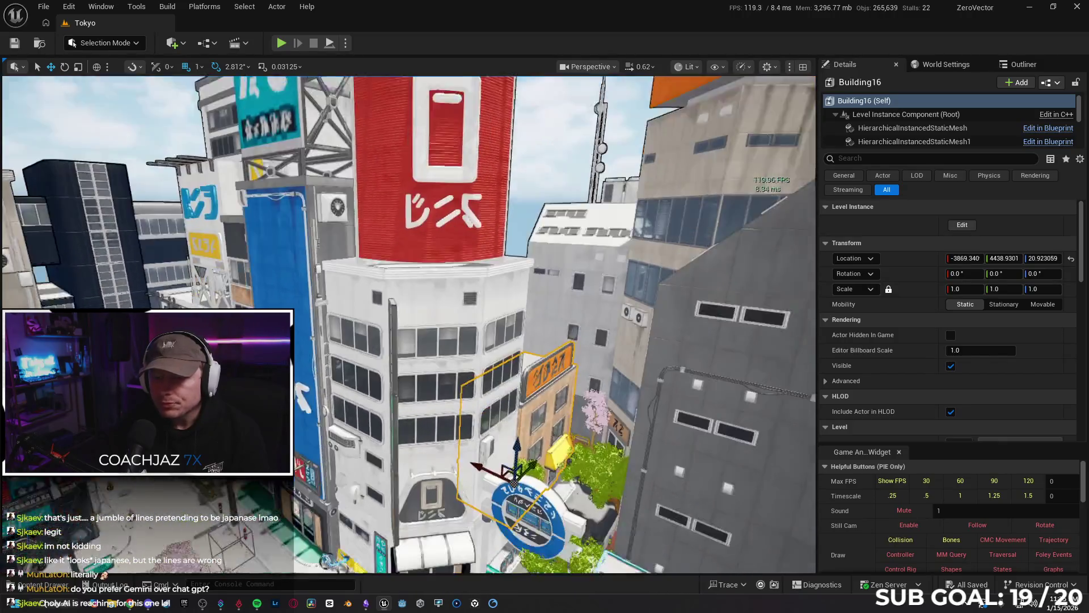
{"action": "key", "text": "w"}
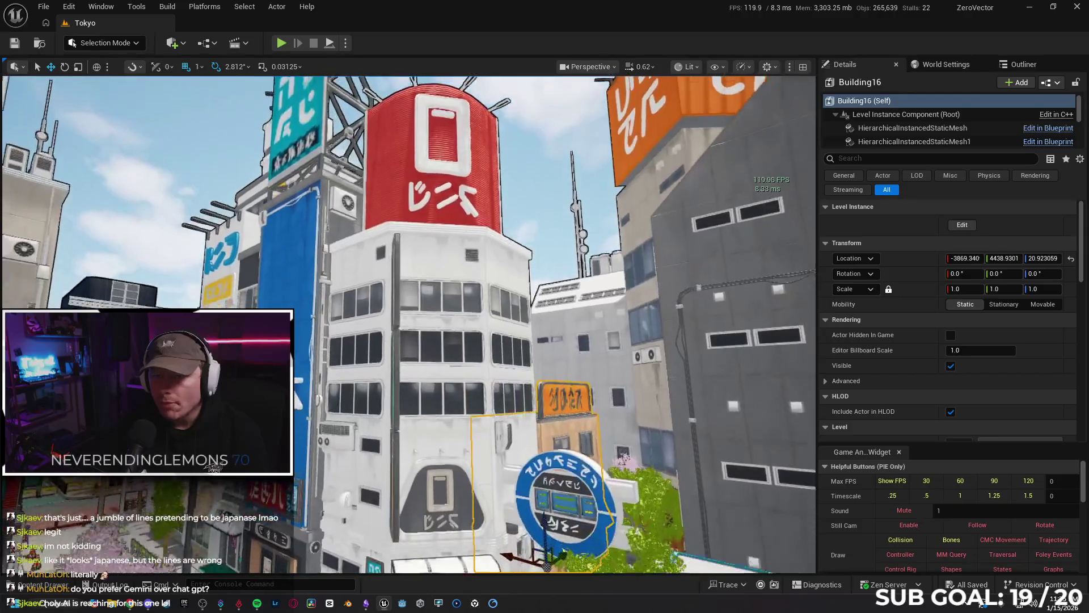
{"action": "key", "text": "e"}
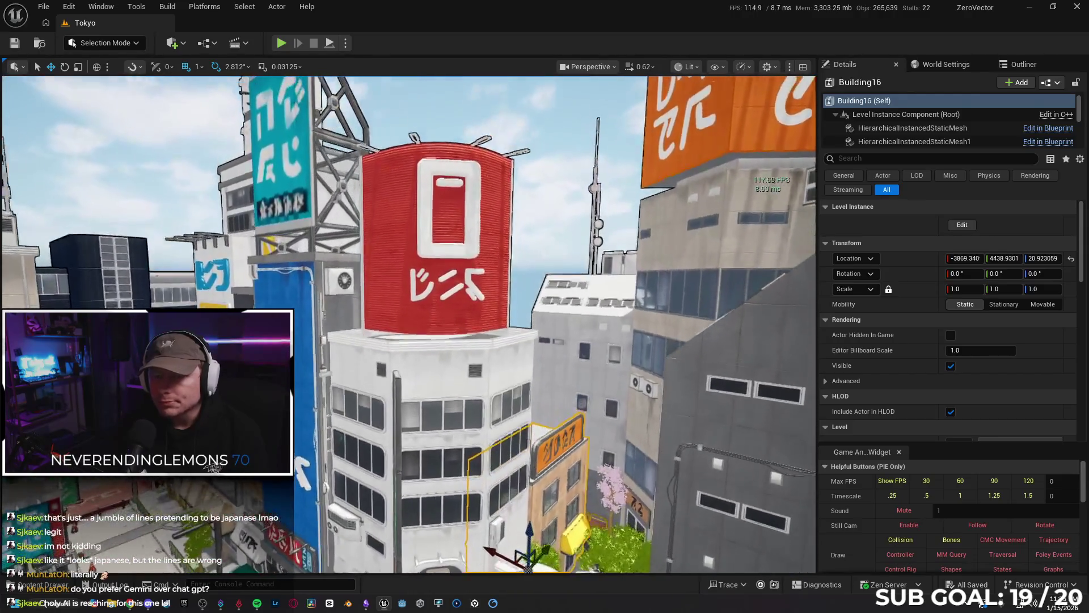
{"action": "key", "text": "d"}
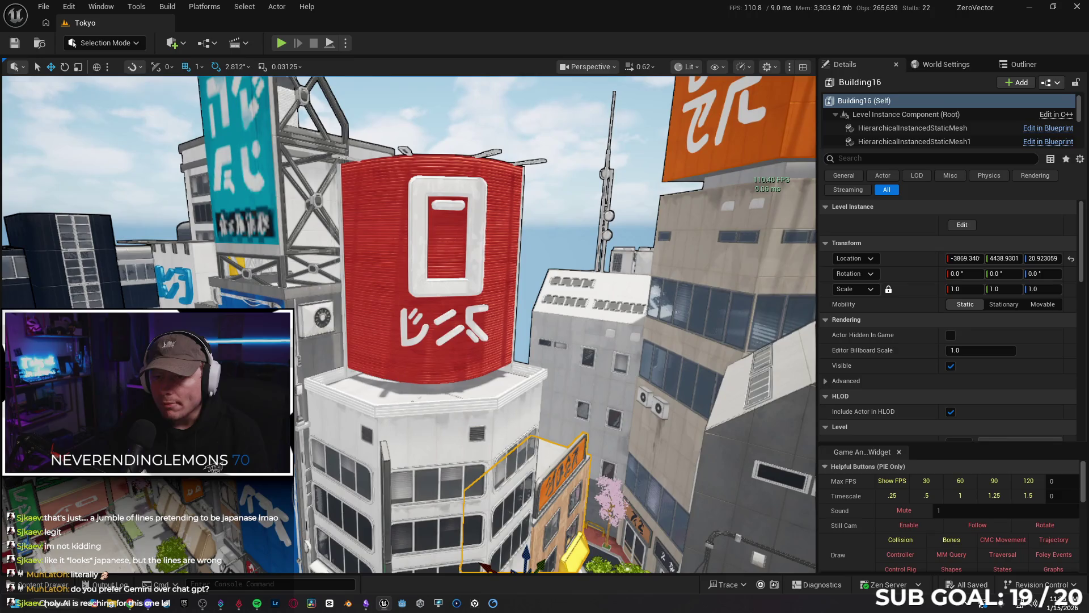
{"action": "key", "text": "w"}
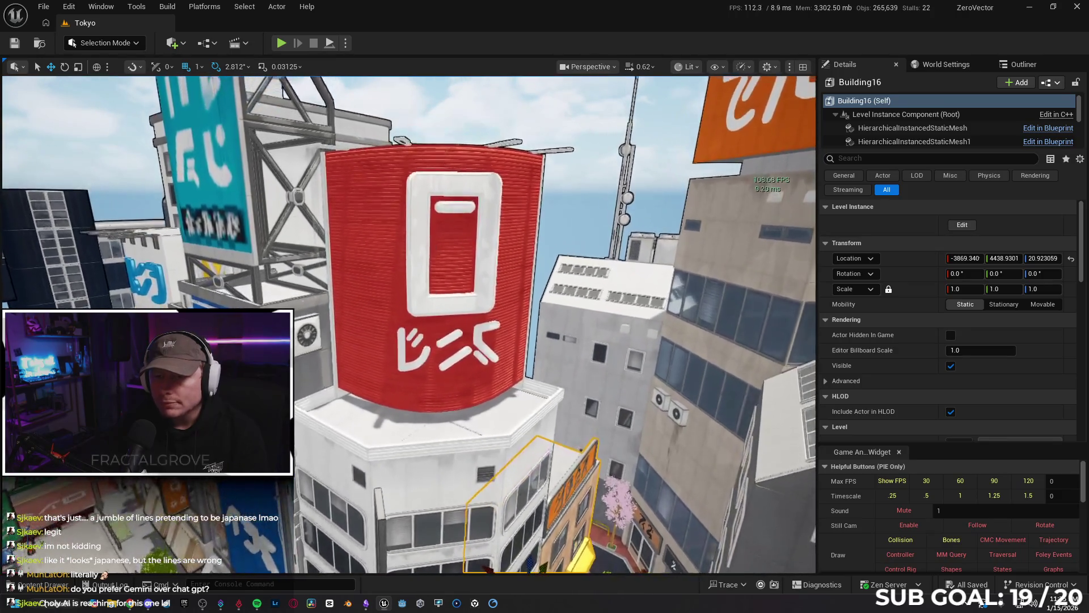
{"action": "key", "text": "s"}
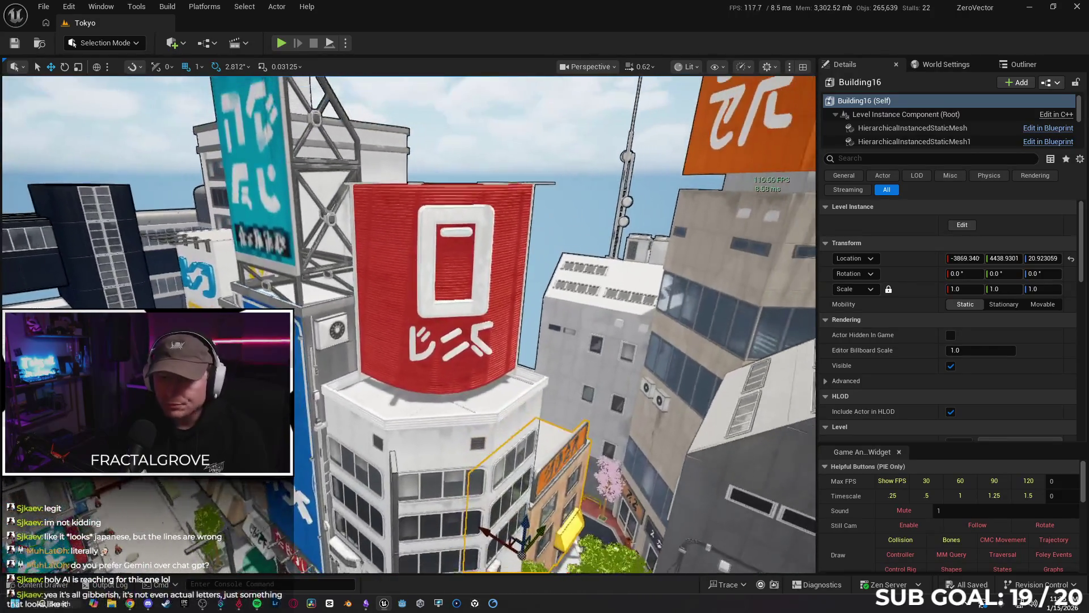
{"action": "left_click", "coordinate": [379, 294]}
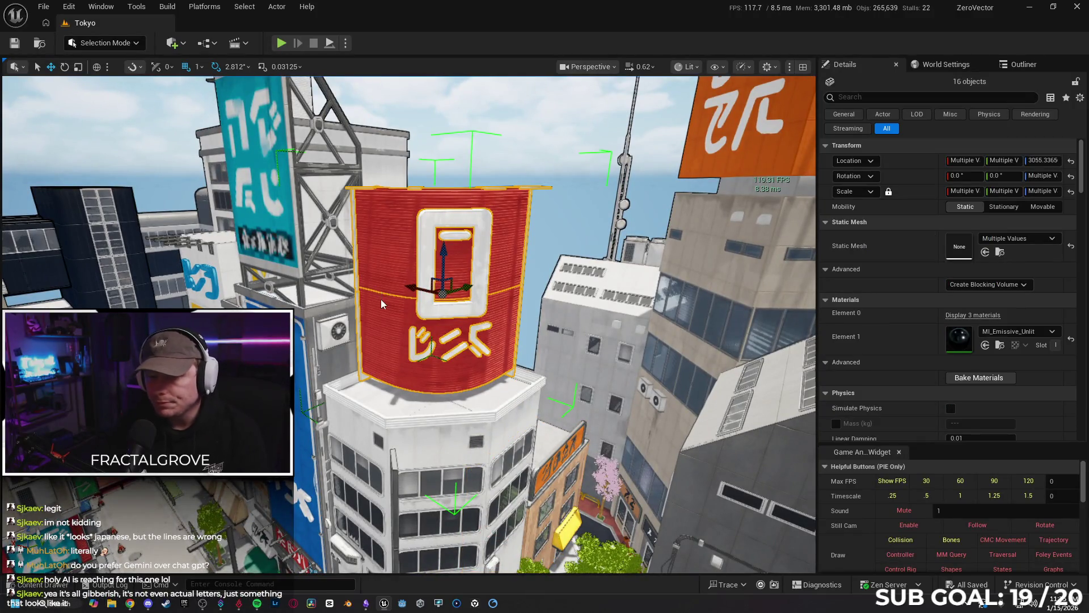
{"action": "key", "text": "Delete"}
{"action": "left_click", "coordinate": [394, 338]}
{"action": "left_click", "coordinate": [653, 338]}
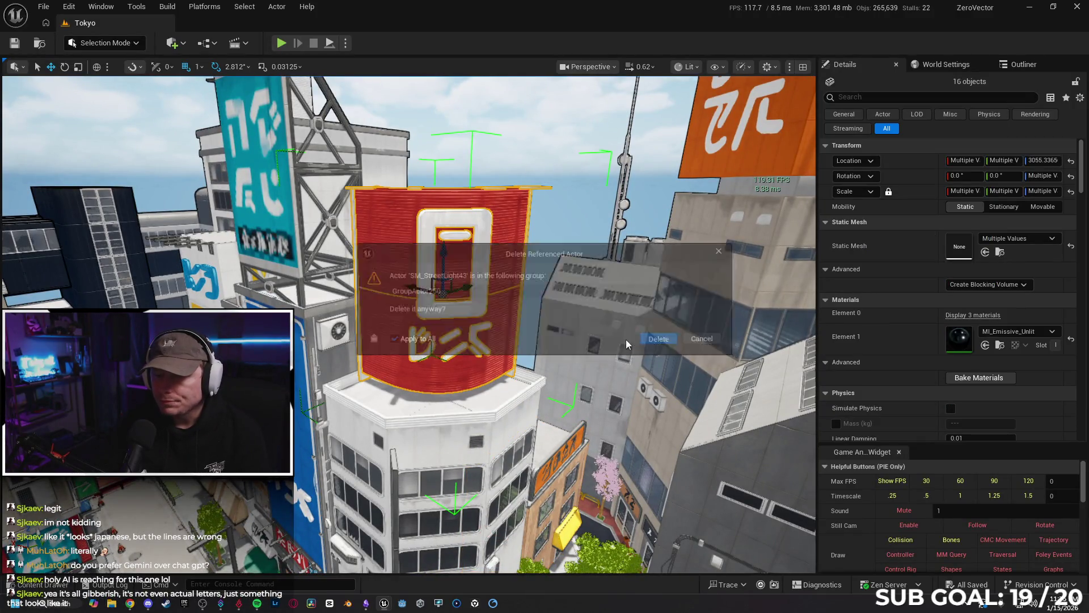
{"action": "key", "text": "w"}
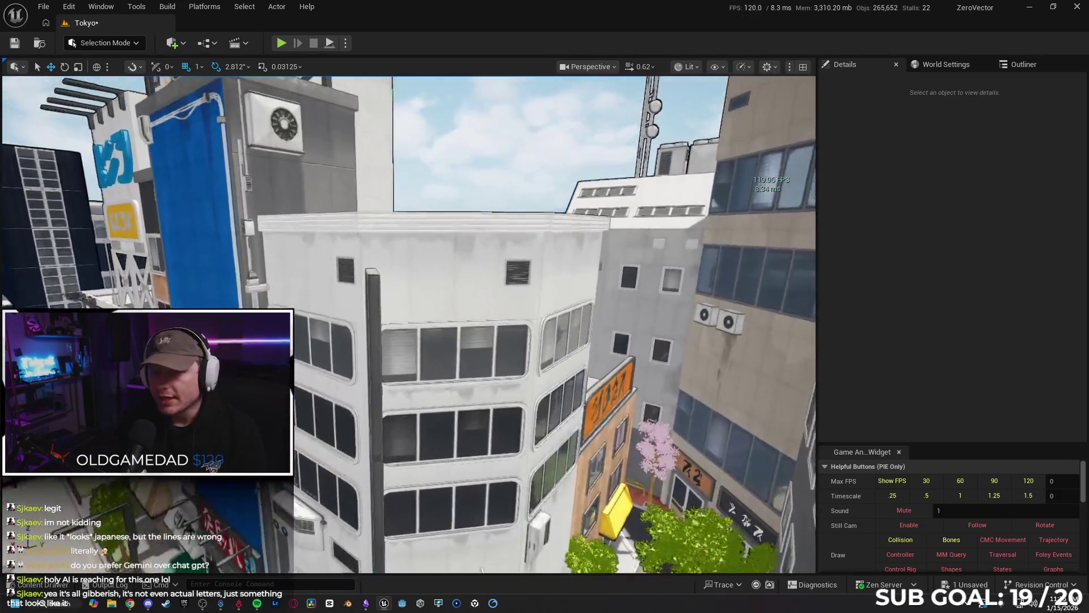
{"action": "key", "text": "w"}
{"action": "key", "text": "w"}
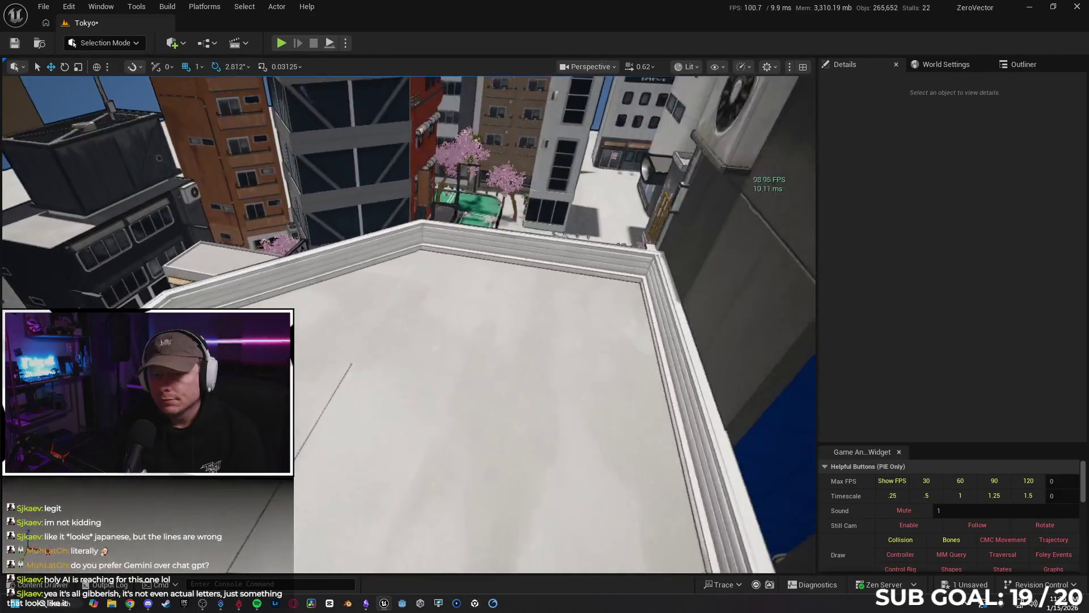
{"action": "key", "text": "s"}
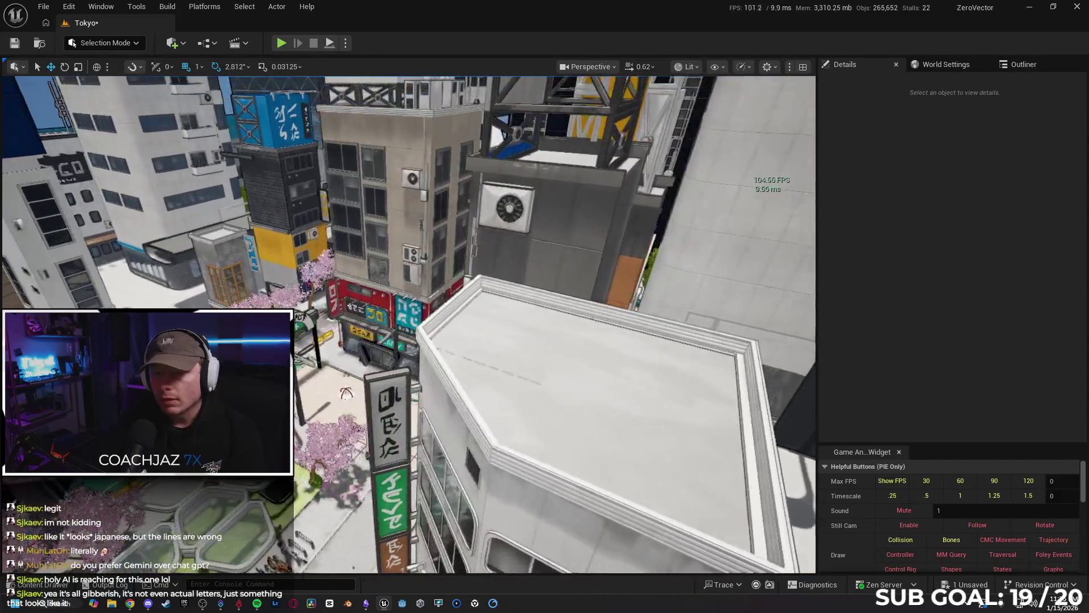
{"action": "key", "text": "s"}
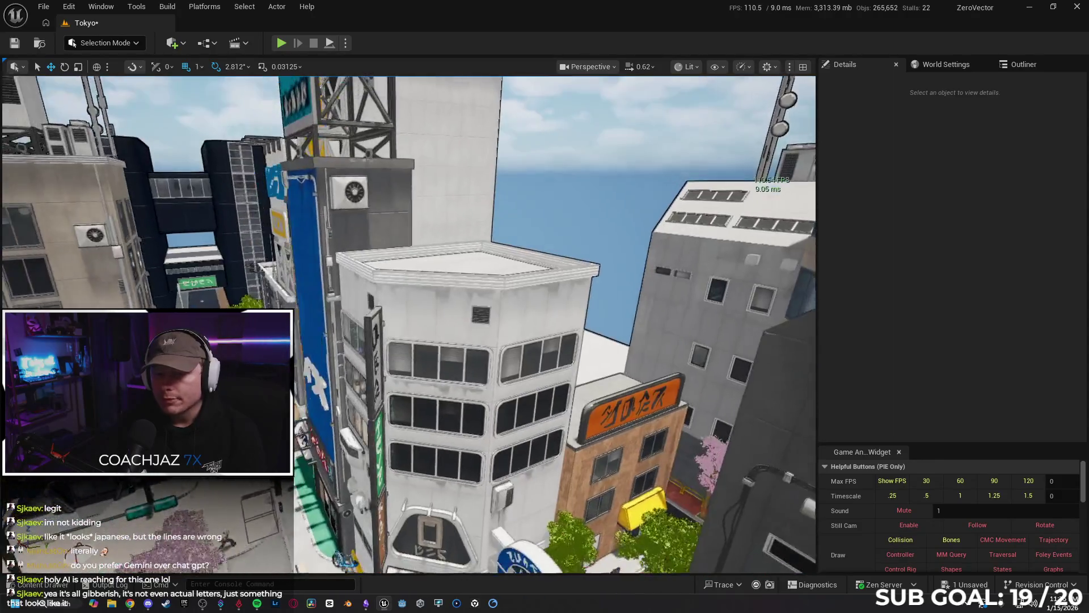
{"action": "key", "text": "q"}
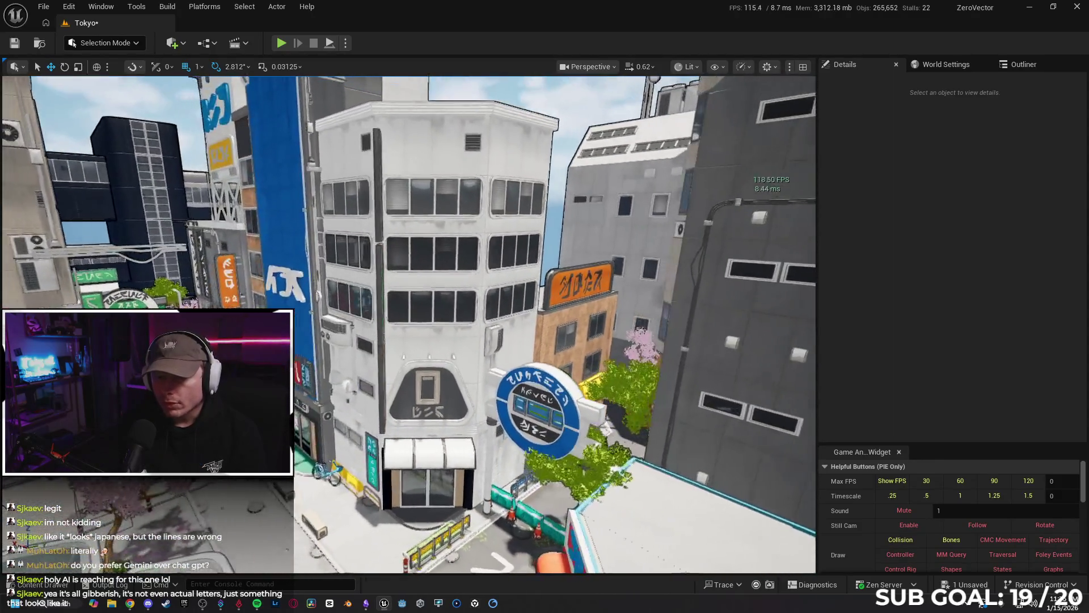
{"action": "key", "text": "w"}
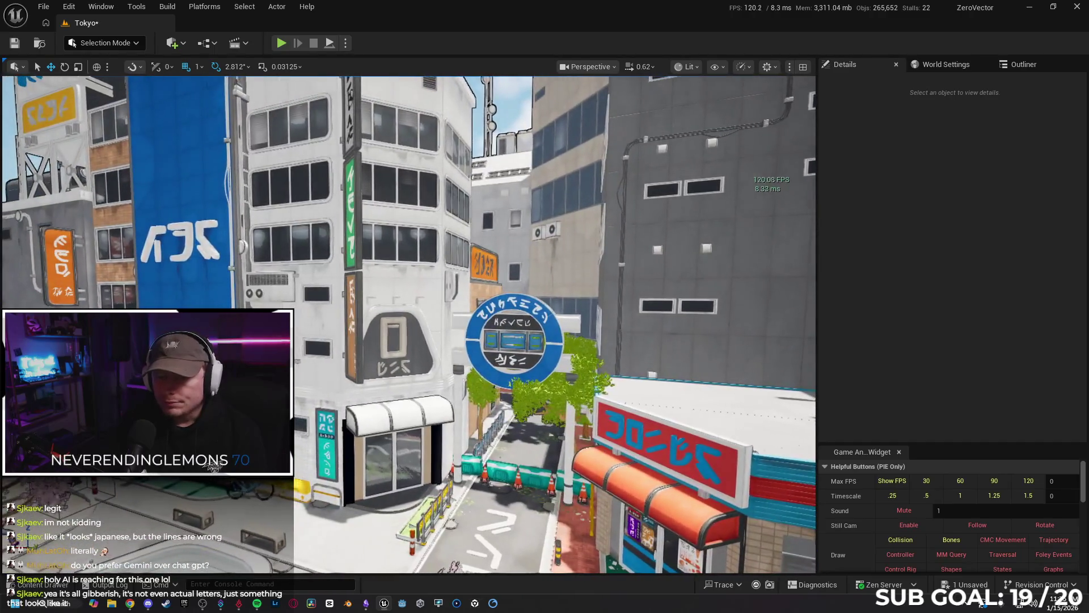
{"action": "key", "text": "a"}
{"action": "key", "text": "a"}
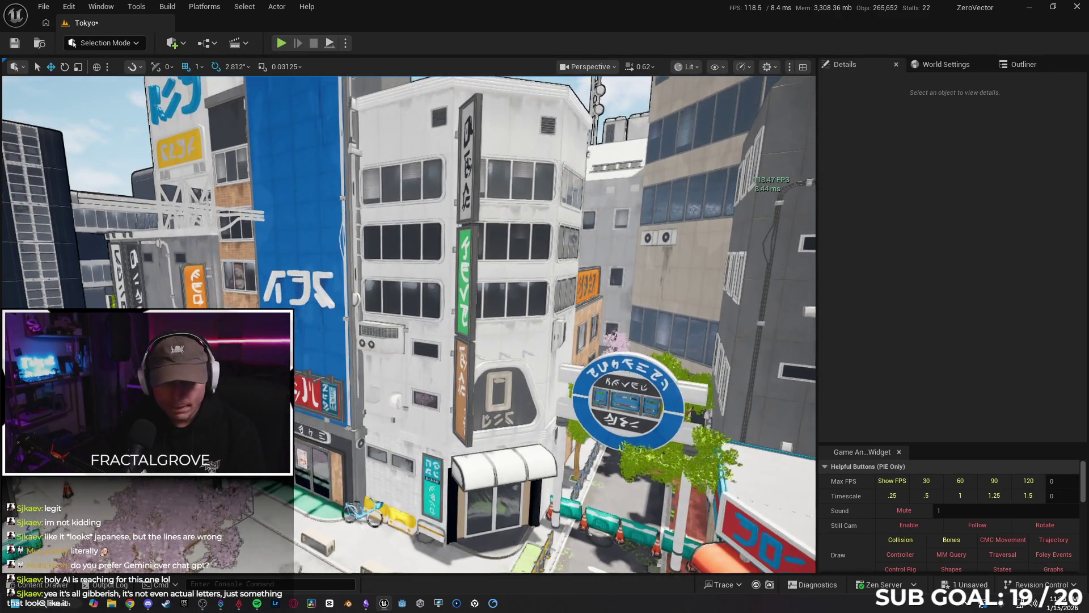
{"action": "key", "text": "s"}
{"action": "key", "text": "w"}
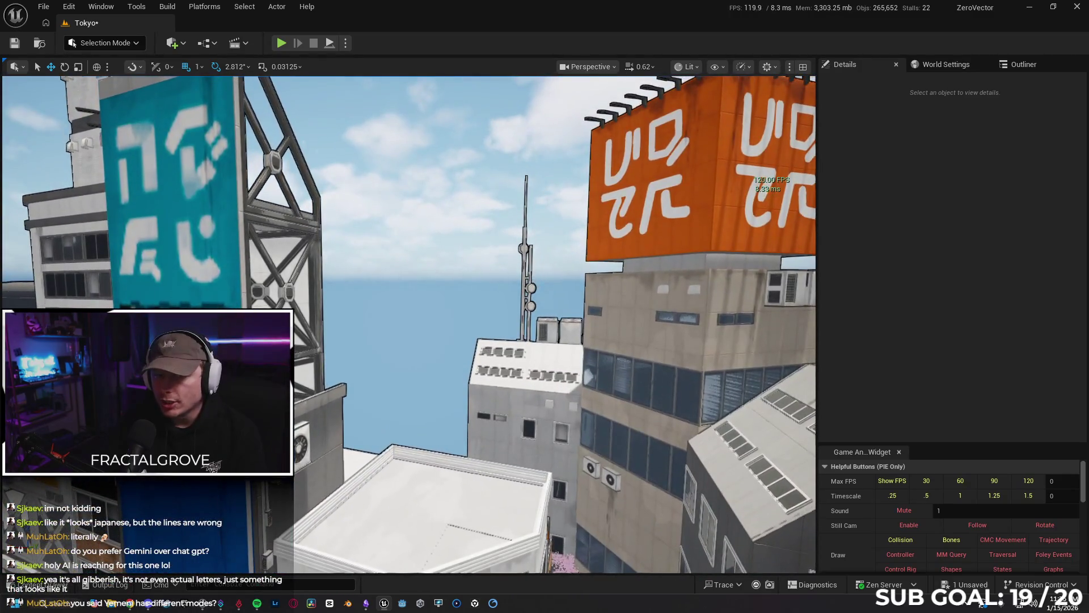
{"action": "mouse_move", "coordinate": [550, 376]}
{"action": "left_mouse_down"}
{"action": "mouse_move", "coordinate": [549, 388]}
{"action": "mouse_move", "coordinate": [430, 467]}
{"action": "mouse_move", "coordinate": [347, 542]}
{"action": "left_mouse_up"}
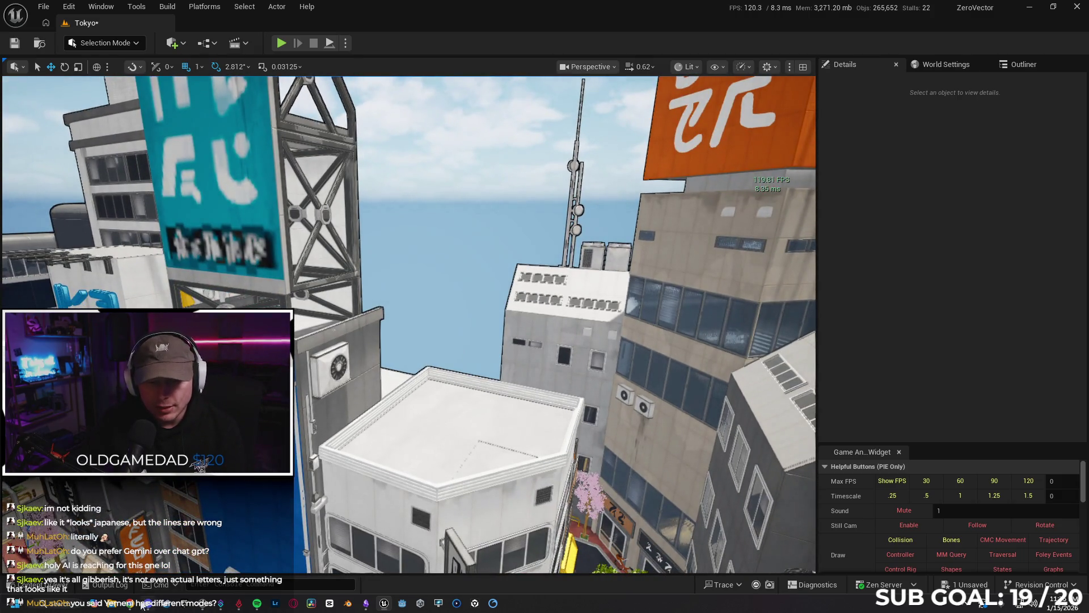
{"action": "left_click", "coordinate": [139, 605]}
{"action": "left_click", "coordinate": [859, 575]}
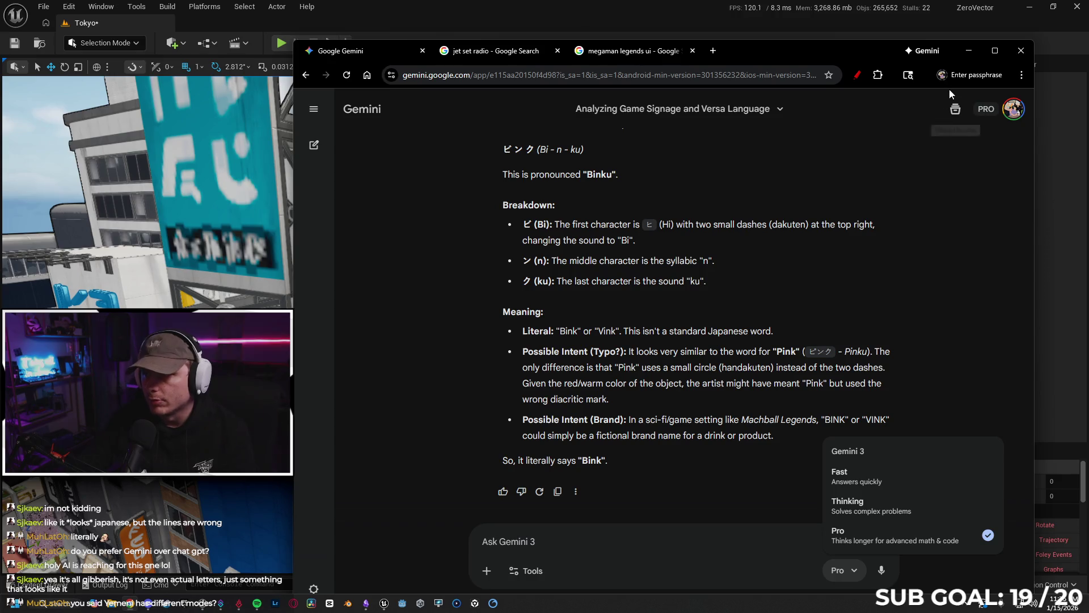
{"action": "left_click", "coordinate": [969, 51]}
{"action": "left_click_drag", "start_coordinate": [565, 359], "coordinate": [566, 359]}
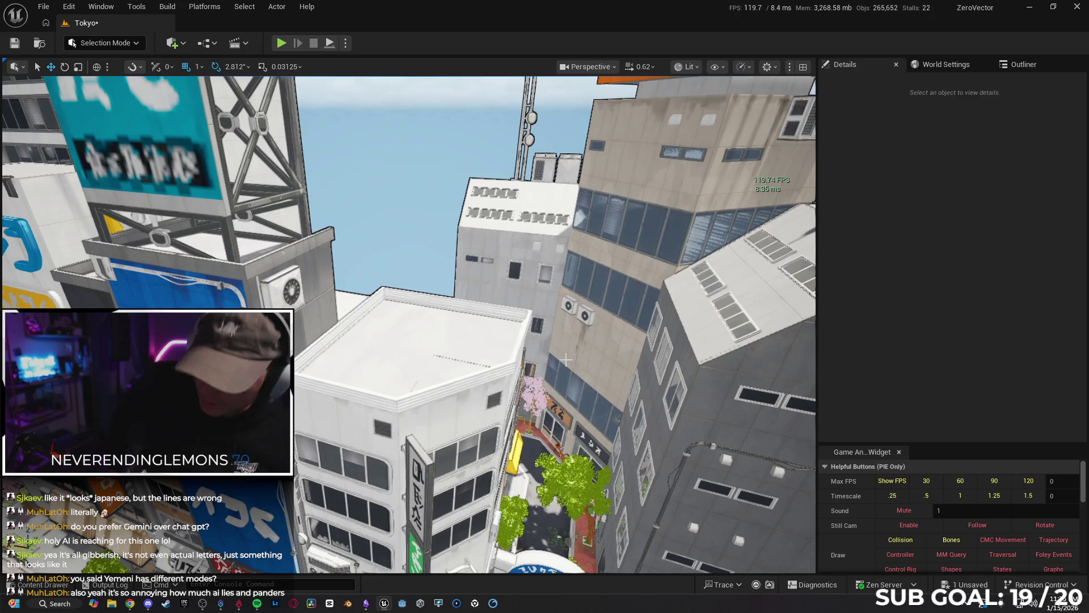
{"action": "left_click_drag", "start_coordinate": [465, 363], "coordinate": [465, 363]}
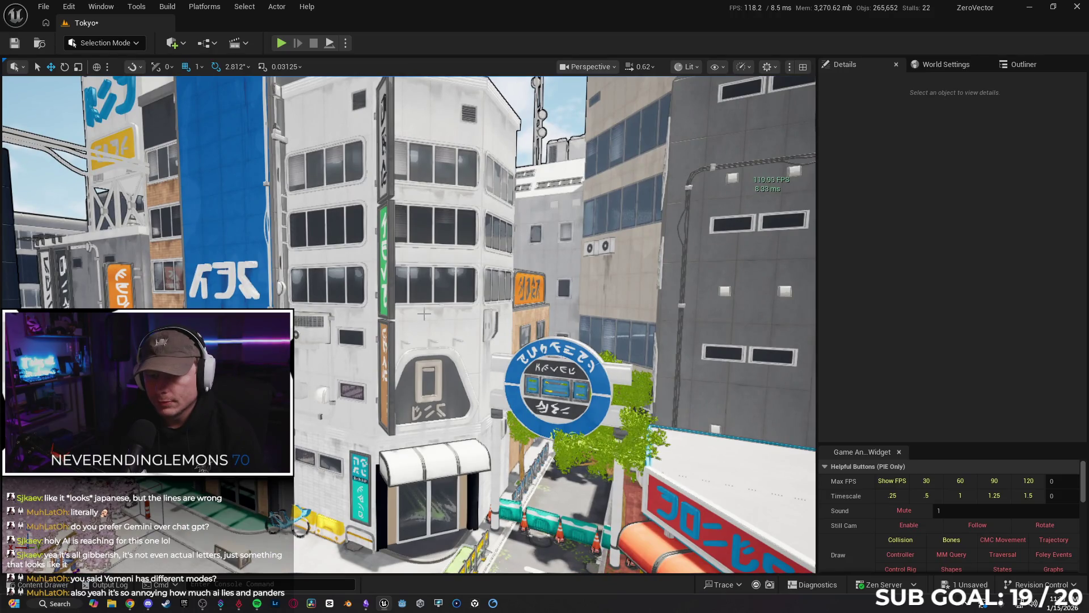
{"action": "left_click", "coordinate": [424, 313]}
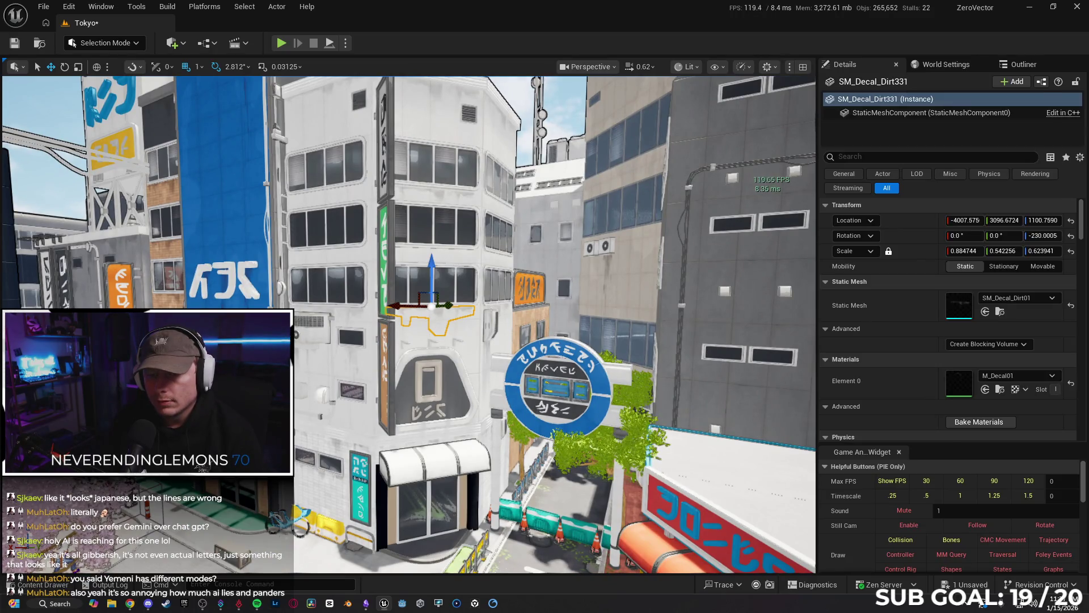
Step: Select the five SM_Wall_500x500 panels making up the white building's upper storey
{"action": "left_click", "coordinate": [458, 259]}
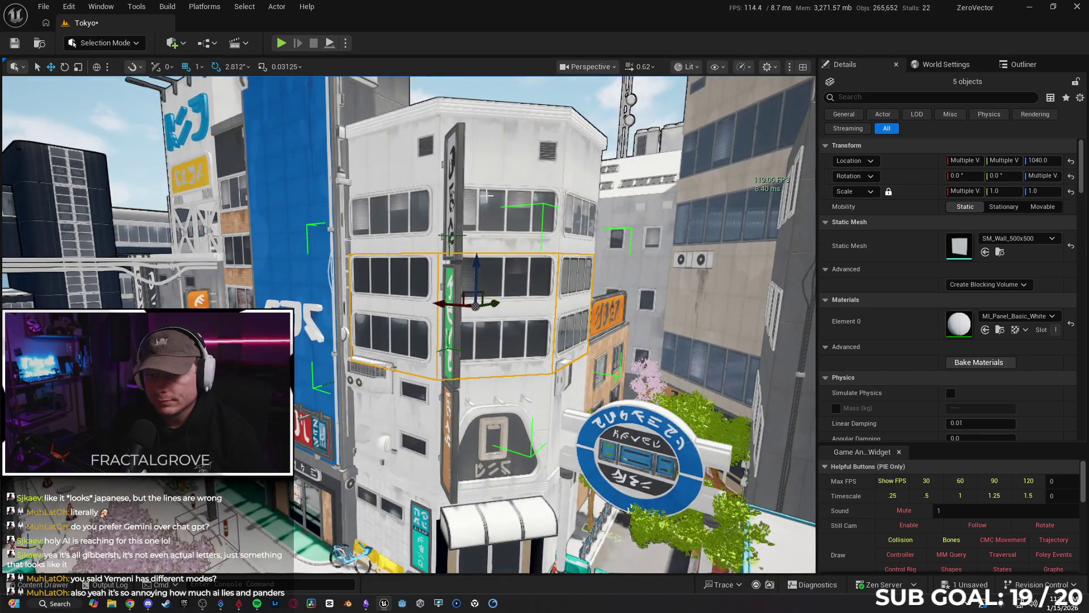
{"action": "left_click", "coordinate": [487, 195]}
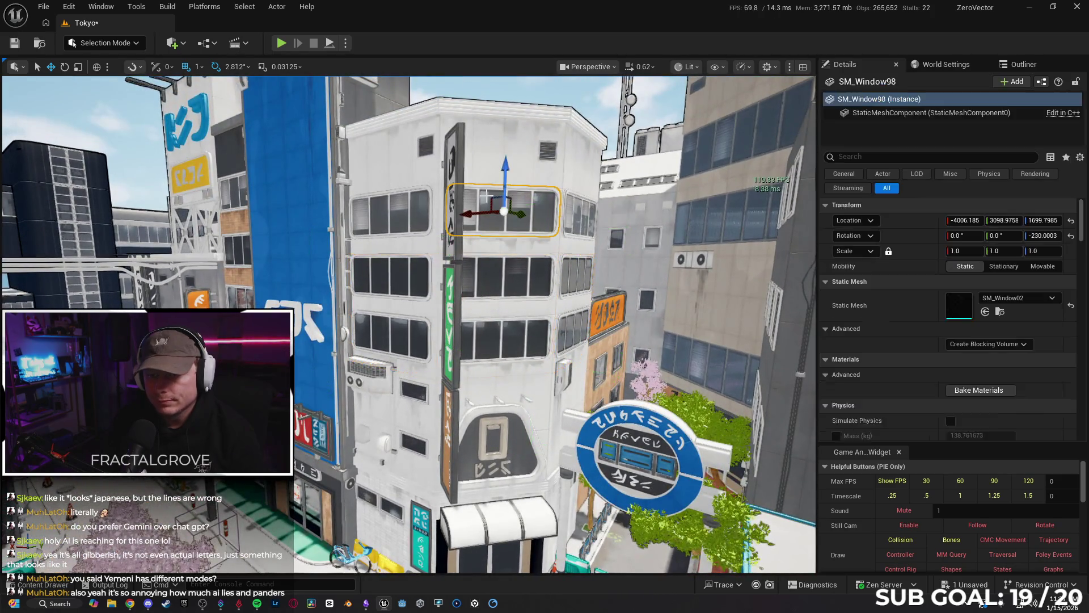
{"action": "left_click", "coordinate": [495, 157]}
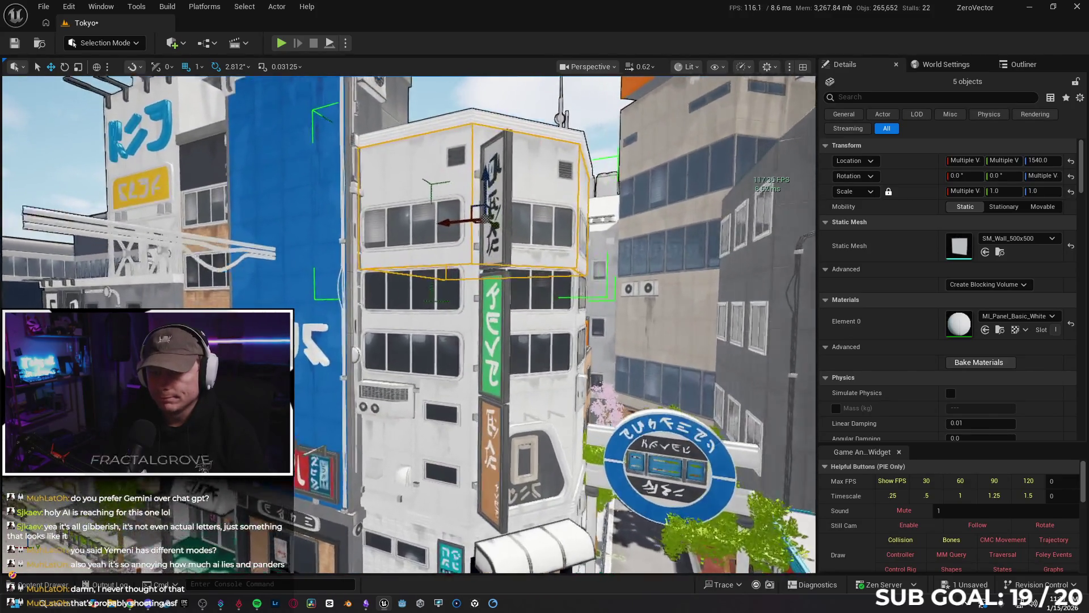
Step: Delete the selected top-floor wall panels and the vertical sign on the facade
{"action": "key", "text": "Delete"}
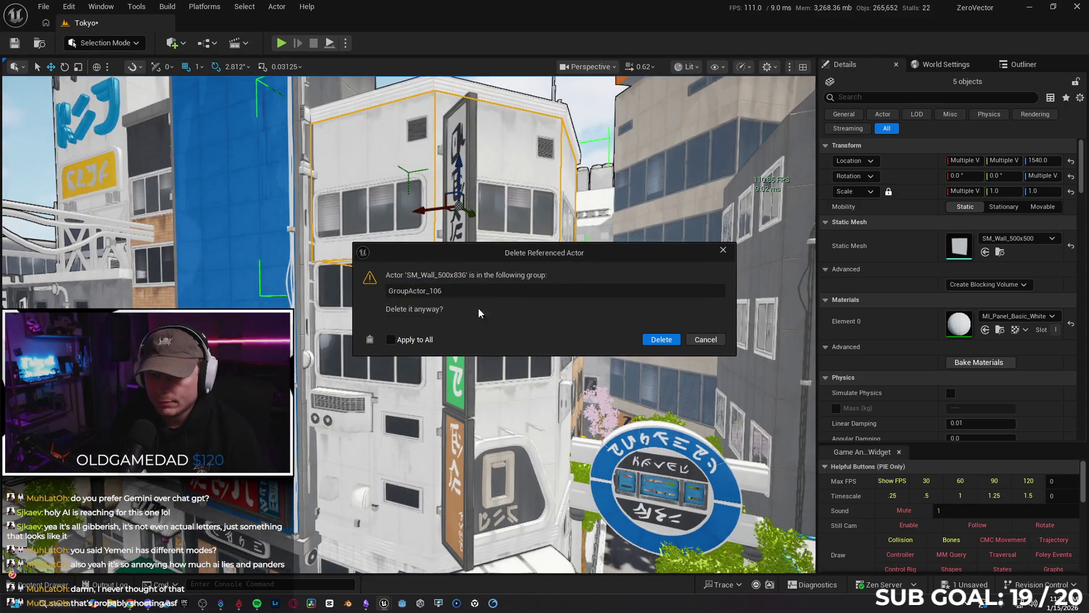
{"action": "left_click", "coordinate": [660, 339]}
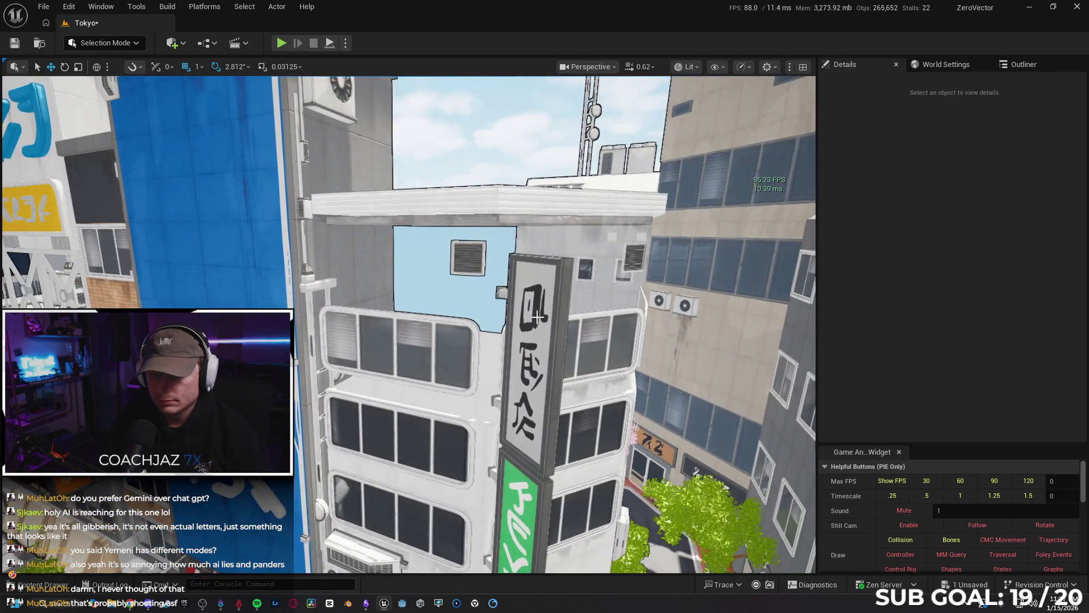
{"action": "left_click", "coordinate": [544, 317]}
{"action": "key", "text": "Delete"}
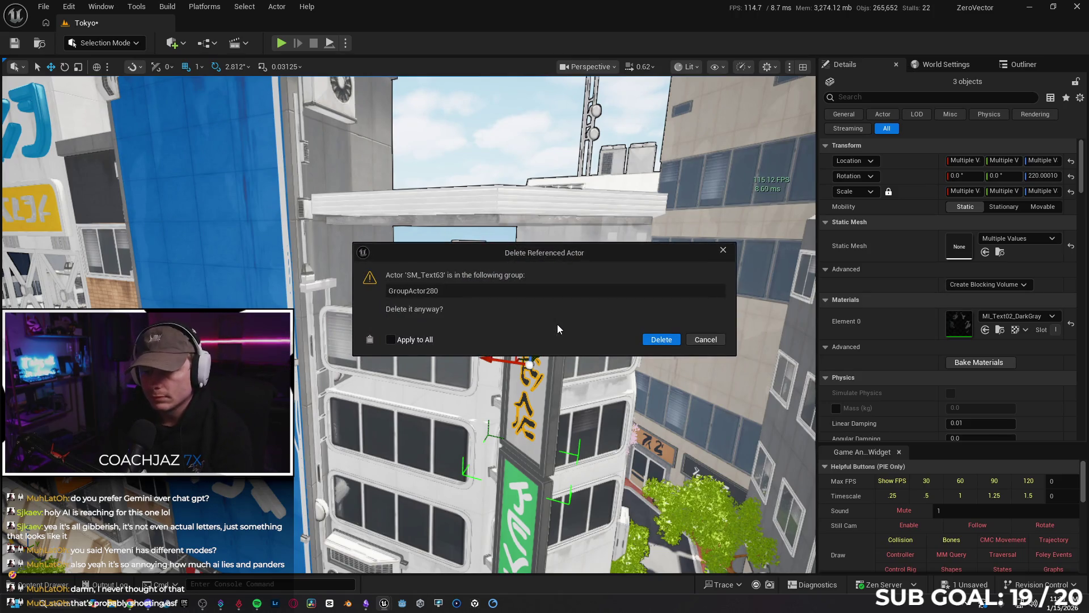
{"action": "left_click", "coordinate": [641, 338]}
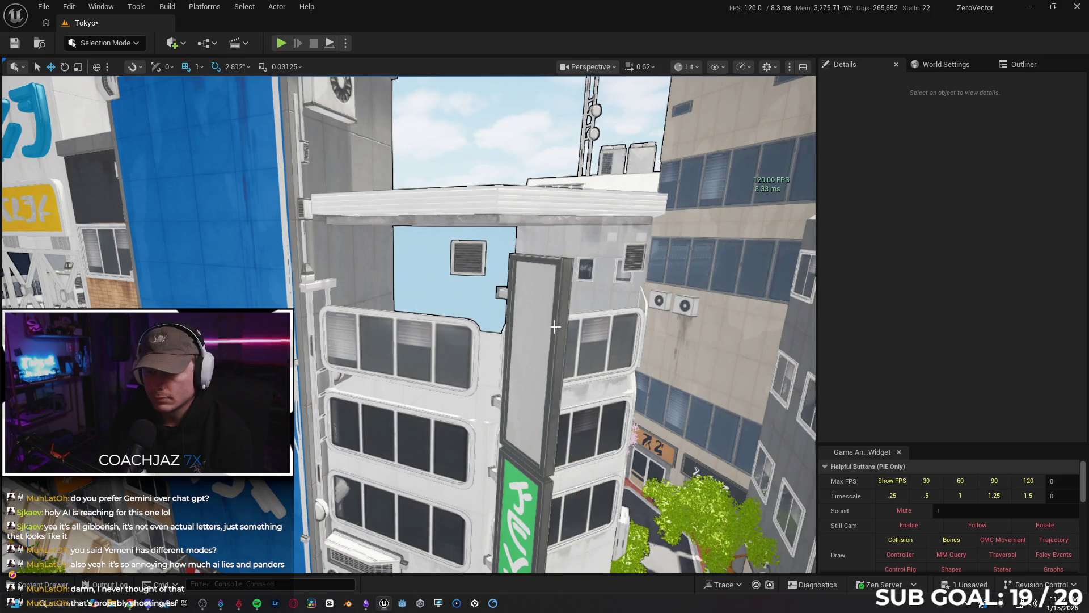
Step: Orbit closer and inspect the dirt decals under the overhang, leaving nothing selected
{"action": "left_click_drag", "start_coordinate": [555, 328], "coordinate": [495, 196]}
{"action": "left_click", "coordinate": [494, 196]}
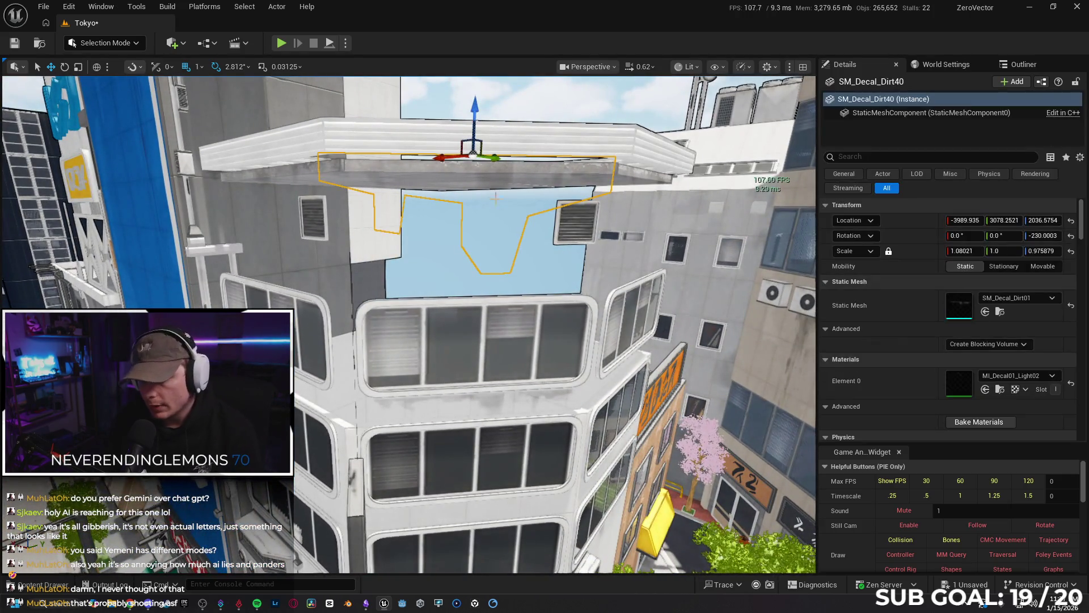
{"action": "left_click", "coordinate": [296, 185]}
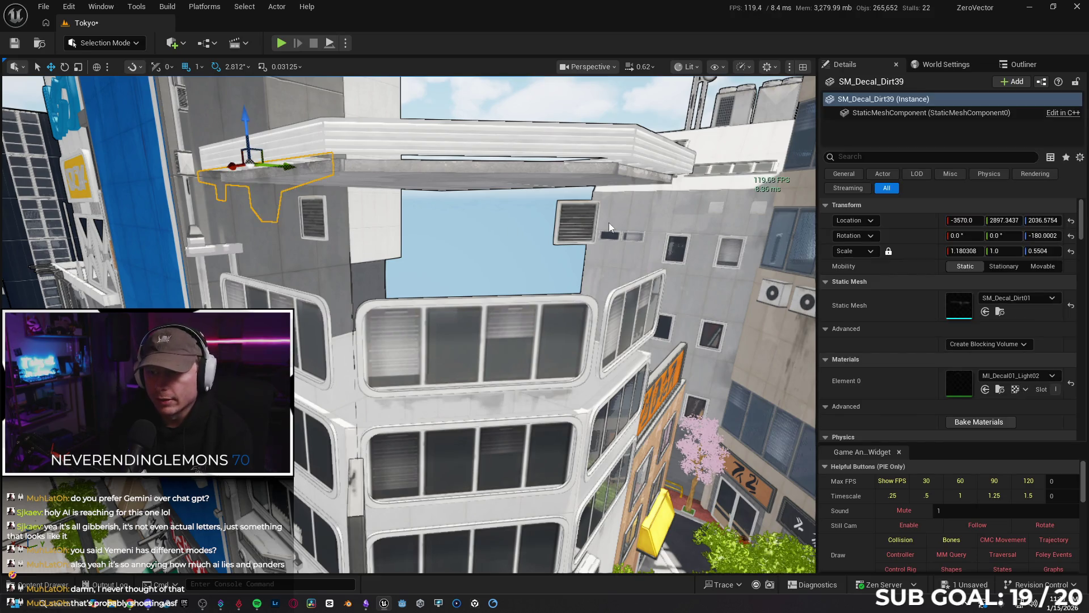
{"action": "key", "text": "Escape"}
{"action": "left_click", "coordinate": [444, 177]}
{"action": "key", "text": "Escape"}
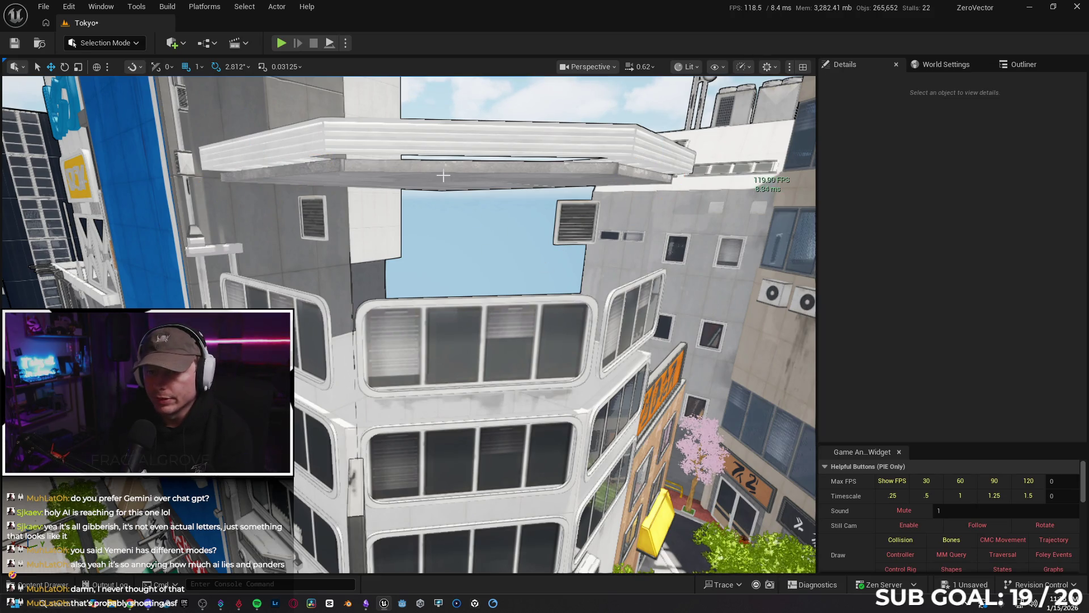
Step: Delete the three upper-row windows on the lower building and a leftover roof piece
{"action": "left_click", "coordinate": [258, 292]}
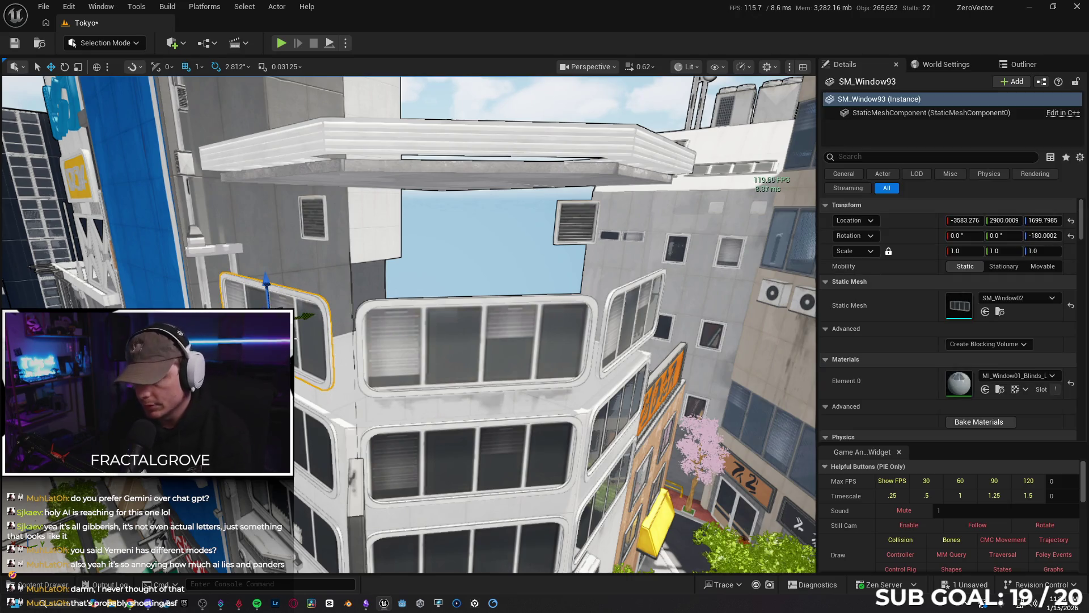
{"action": "key", "text": "Delete"}
{"action": "left_click", "coordinate": [415, 345]}
{"action": "key", "text": "Delete"}
{"action": "left_click", "coordinate": [594, 331]}
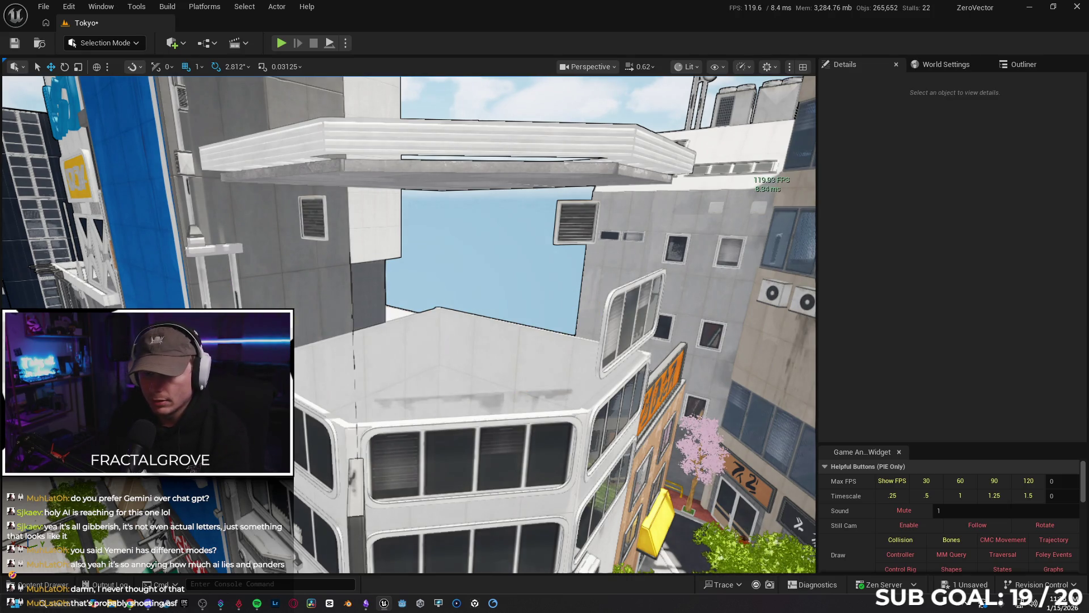
{"action": "key", "text": "Delete"}
{"action": "left_click", "coordinate": [482, 377]}
{"action": "key", "text": "Delete"}
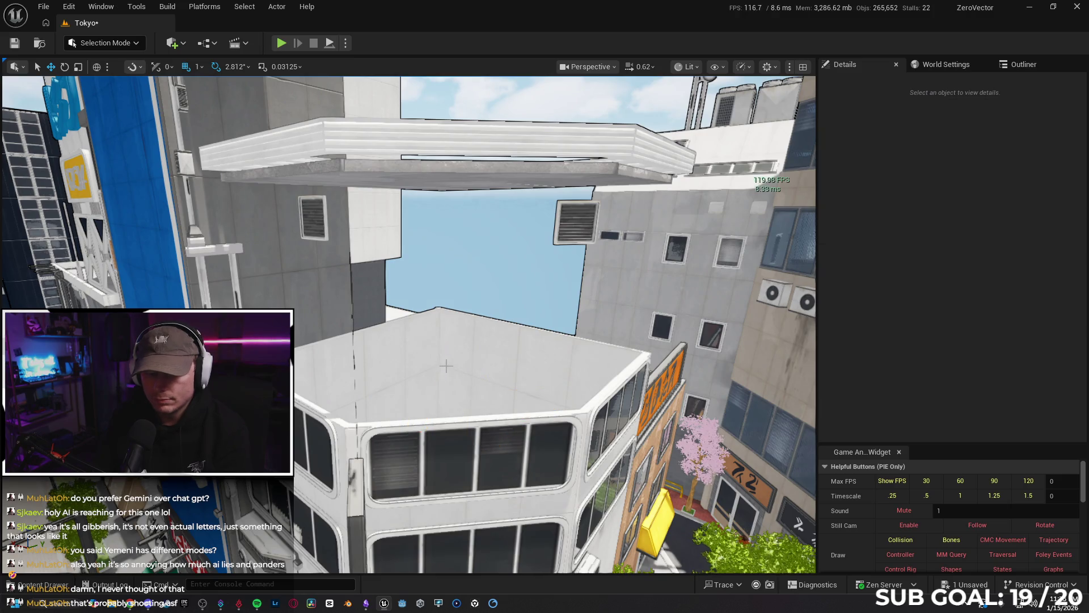
Step: Delete the vent under the lower rooftop's overhang
{"action": "key", "text": "w"}
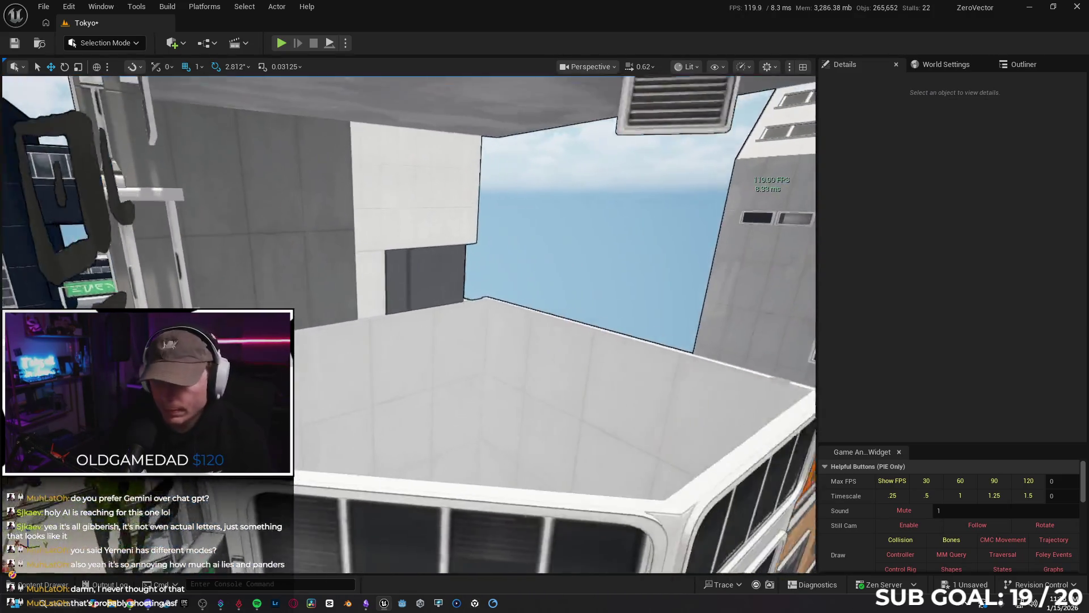
{"action": "left_click_drag", "start_coordinate": [407, 290], "coordinate": [407, 298]}
{"action": "left_click", "coordinate": [372, 189]}
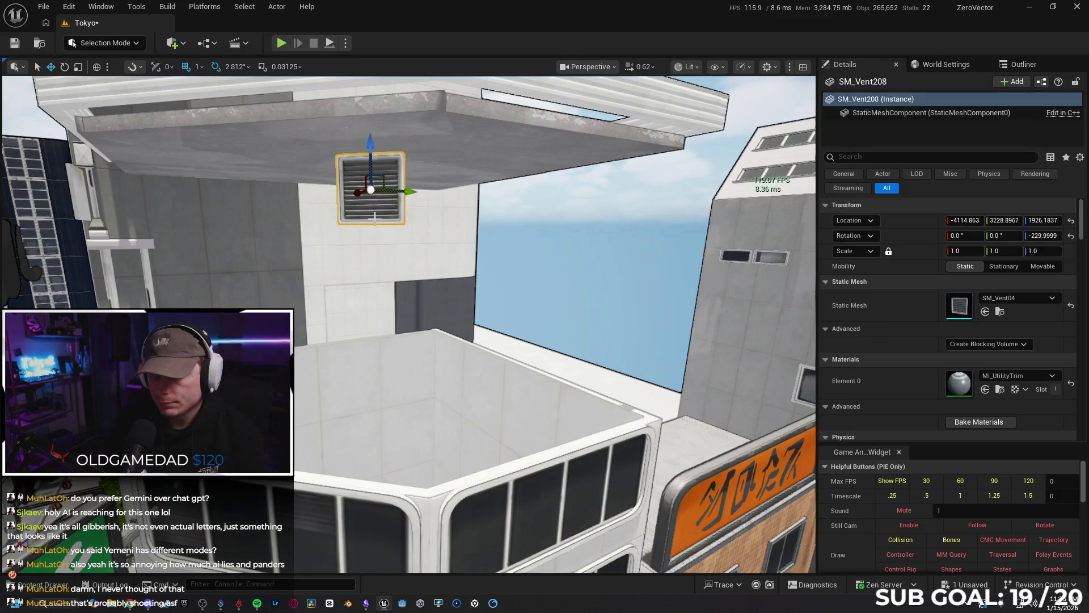
{"action": "key", "text": "Delete"}
Step: Select the rooftop floor together with its railings and floor pieces, seven actors in all
{"action": "left_click_drag", "start_coordinate": [371, 189], "coordinate": [372, 170]}
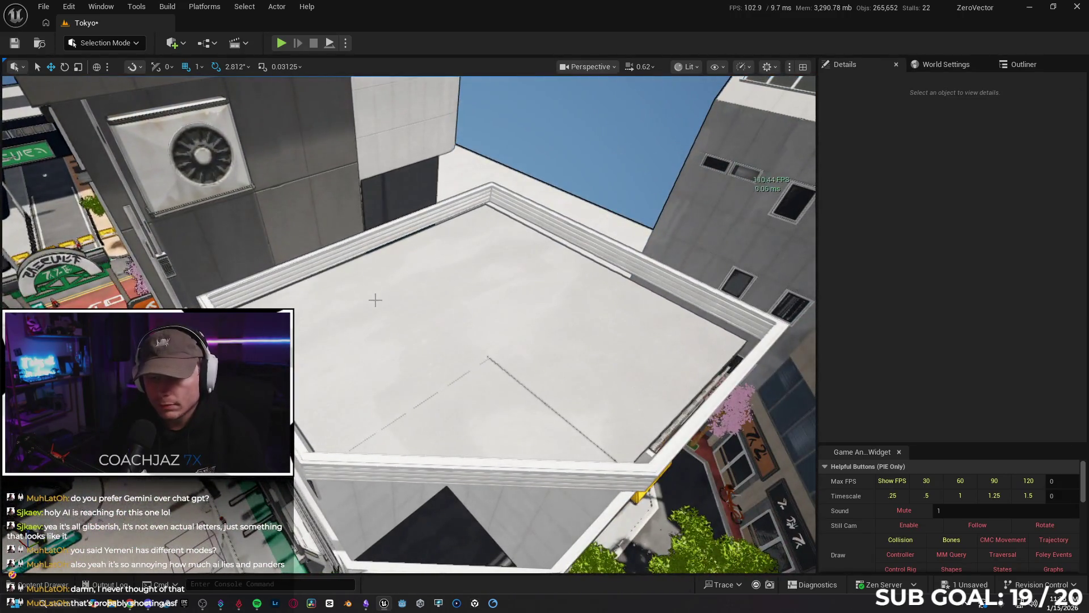
{"action": "left_click", "coordinate": [373, 299]}
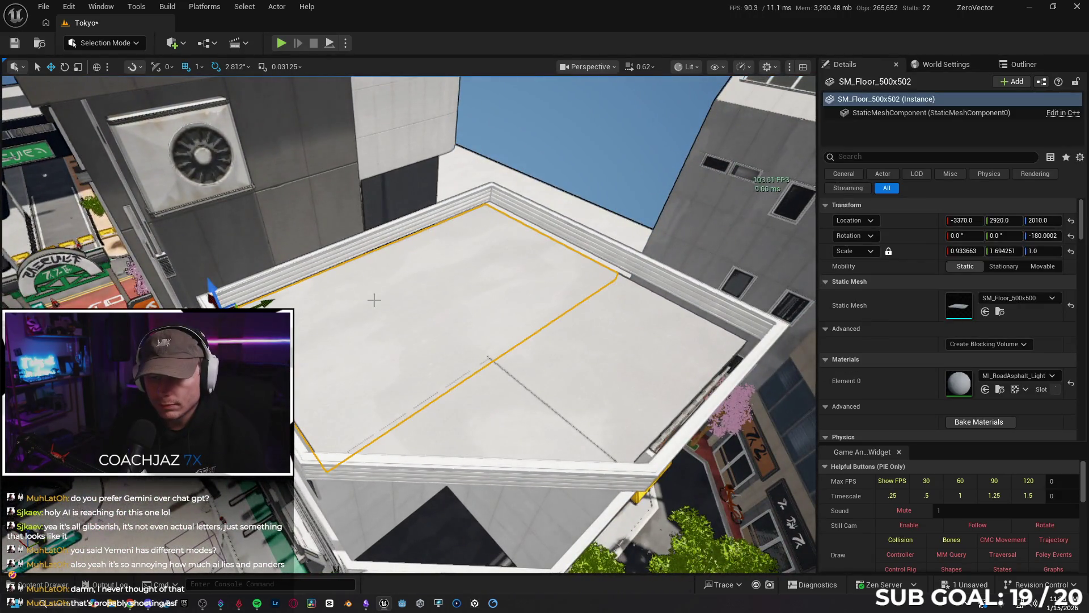
{"action": "left_click", "coordinate": [320, 260], "text": "ctrl"}
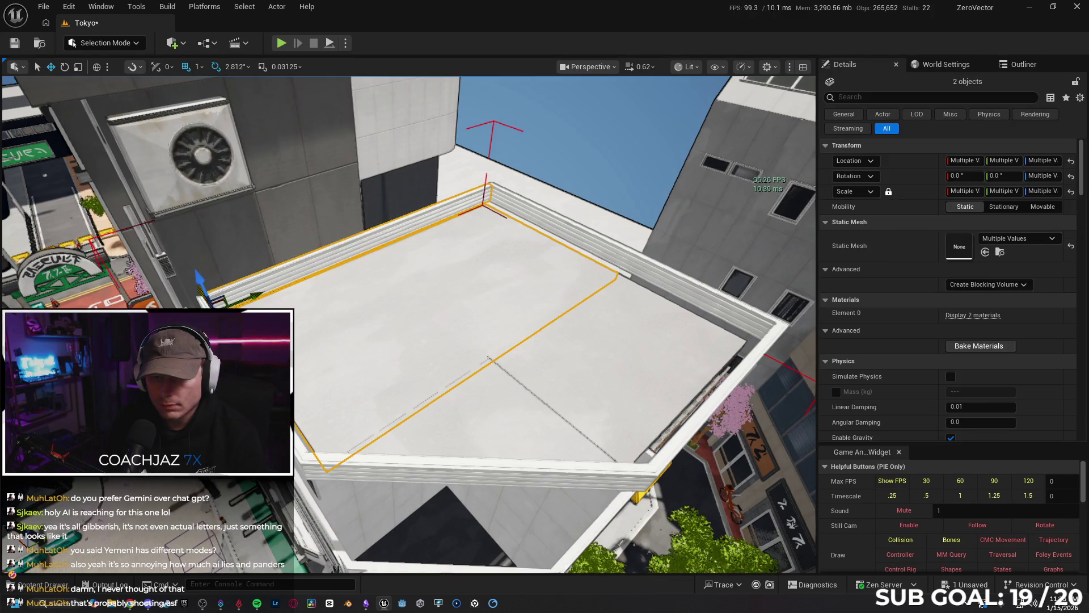
{"action": "left_click", "coordinate": [509, 464], "text": "ctrl"}
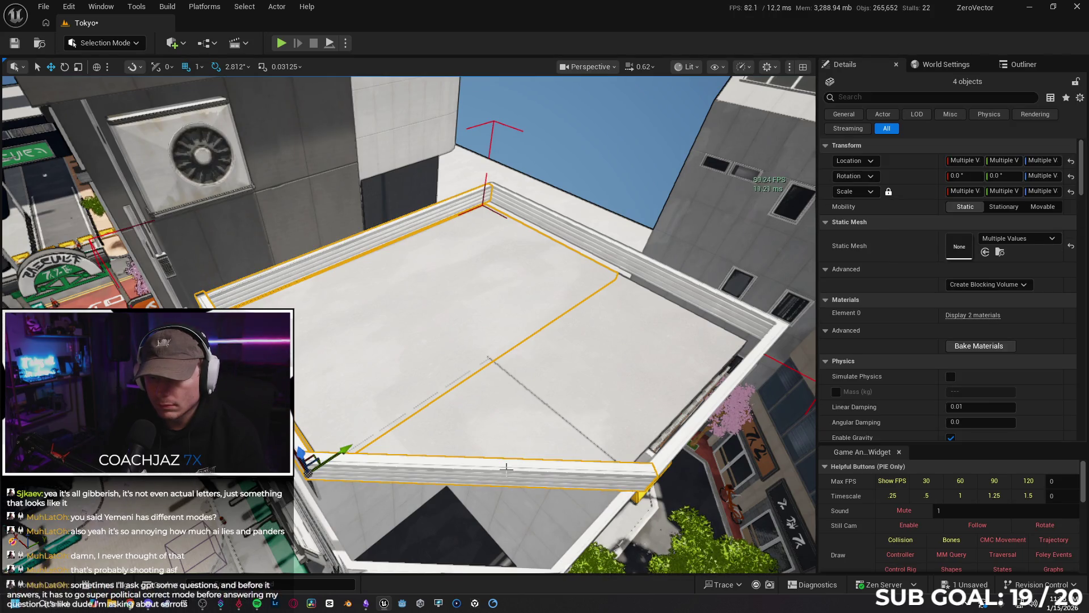
{"action": "left_click", "coordinate": [486, 430], "text": "ctrl"}
{"action": "left_click", "coordinate": [622, 346], "text": "ctrl"}
{"action": "left_click", "coordinate": [683, 276], "text": "ctrl"}
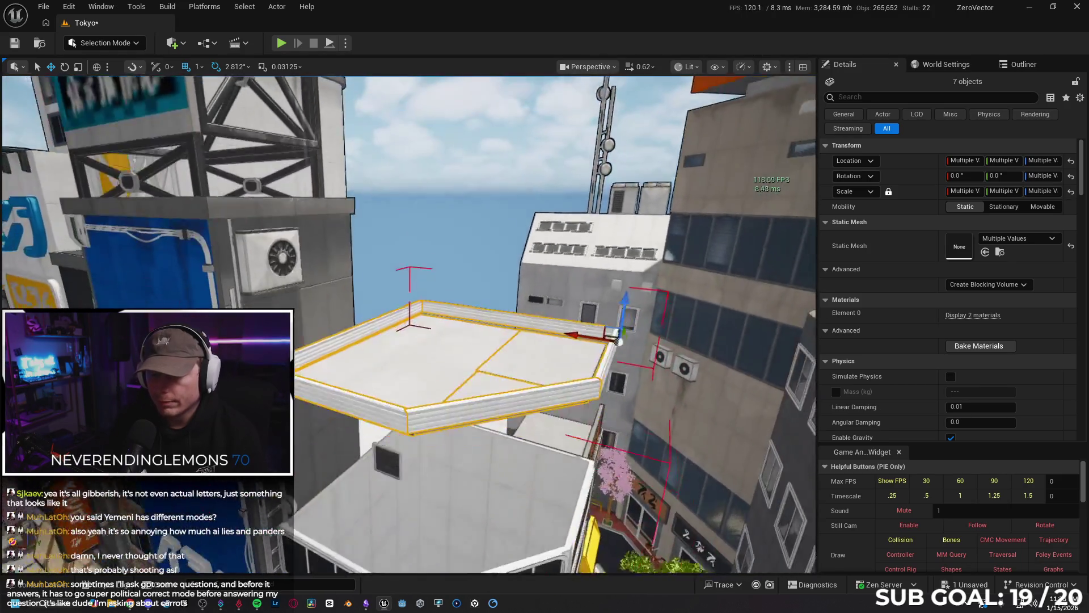
{"action": "left_click_drag", "start_coordinate": [595, 367], "coordinate": [595, 366]}
Step: Lift the selected rooftop floor and railings along Z, then select the adjacent wall piece
{"action": "left_click_drag", "start_coordinate": [671, 303], "coordinate": [679, 285]}
{"action": "left_click_drag", "start_coordinate": [768, 300], "coordinate": [758, 293]}
{"action": "left_click_drag", "start_coordinate": [620, 327], "coordinate": [620, 328]}
{"action": "mouse_move", "coordinate": [467, 198]}
{"action": "left_mouse_down"}
{"action": "mouse_move", "coordinate": [423, 307]}
{"action": "mouse_move", "coordinate": [423, 341]}
{"action": "mouse_move", "coordinate": [448, 189]}
{"action": "mouse_move", "coordinate": [448, 386]}
{"action": "mouse_move", "coordinate": [478, 530]}
{"action": "mouse_move", "coordinate": [446, 525]}
{"action": "left_mouse_up"}
{"action": "left_click", "coordinate": [465, 199]}
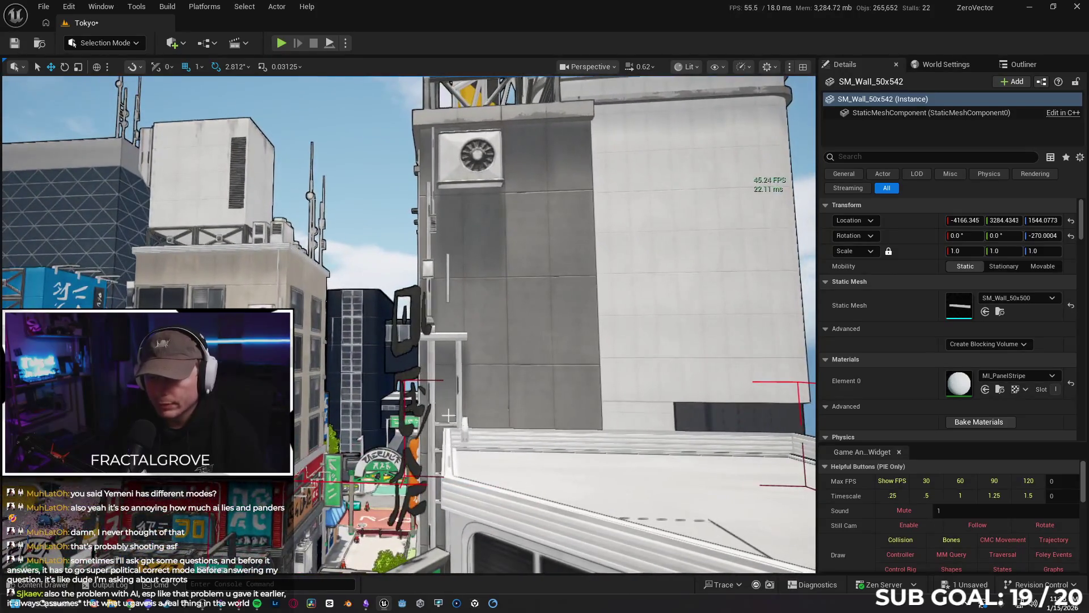
Step: Delete the tall building's grouped vertical sign along with its lettering
{"action": "left_click", "coordinate": [414, 316]}
{"action": "key", "text": "Delete"}
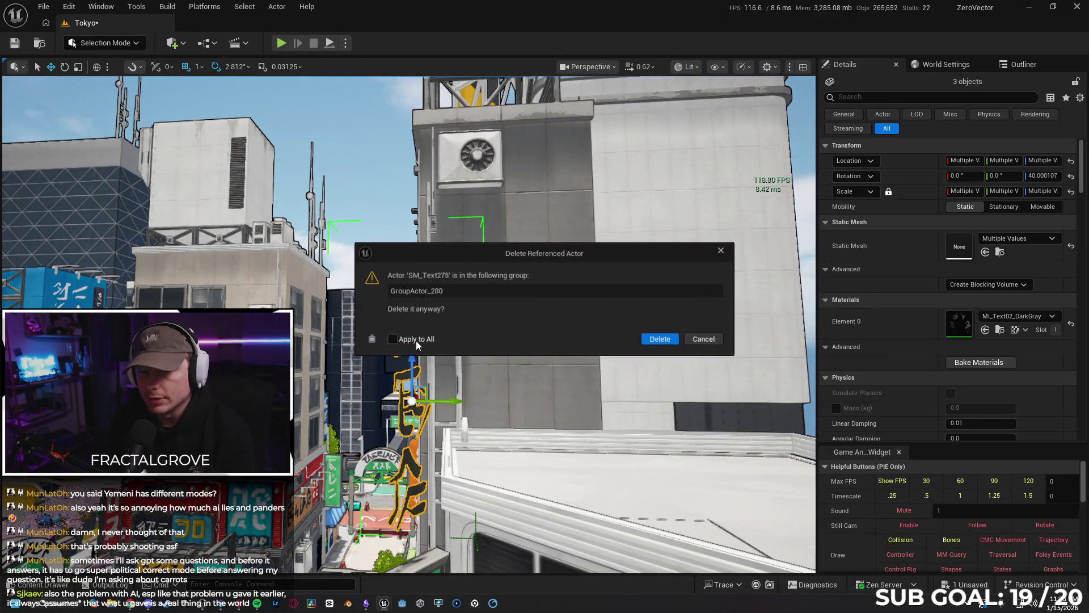
{"action": "left_click", "coordinate": [653, 339]}
{"action": "left_click_drag", "start_coordinate": [652, 341], "coordinate": [538, 320]}
{"action": "left_click", "coordinate": [486, 250]}
{"action": "key", "text": "Escape"}
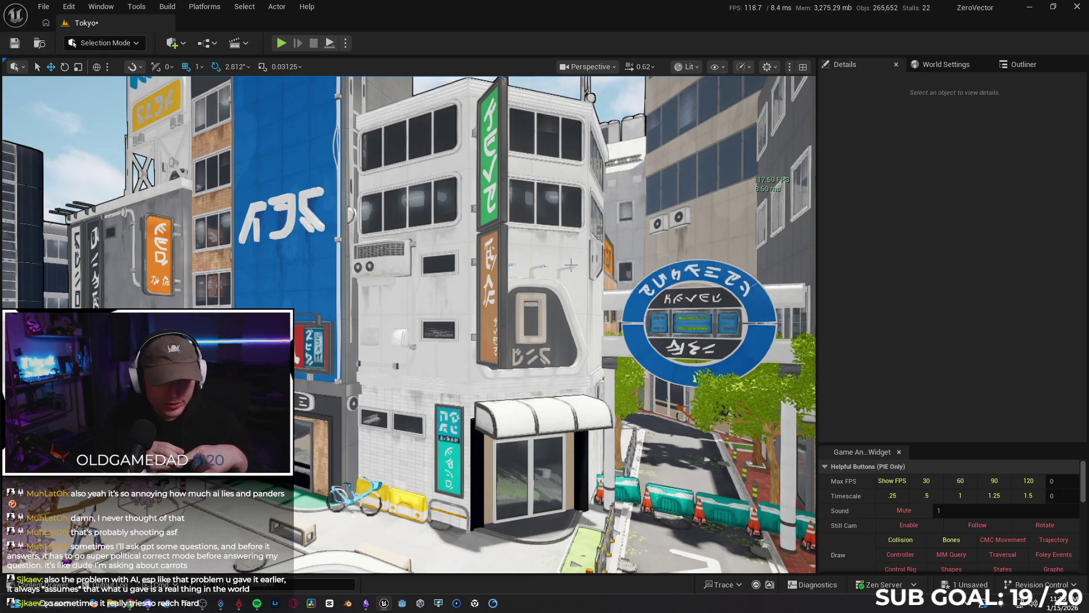
{"action": "left_click_drag", "start_coordinate": [570, 264], "coordinate": [415, 204]}
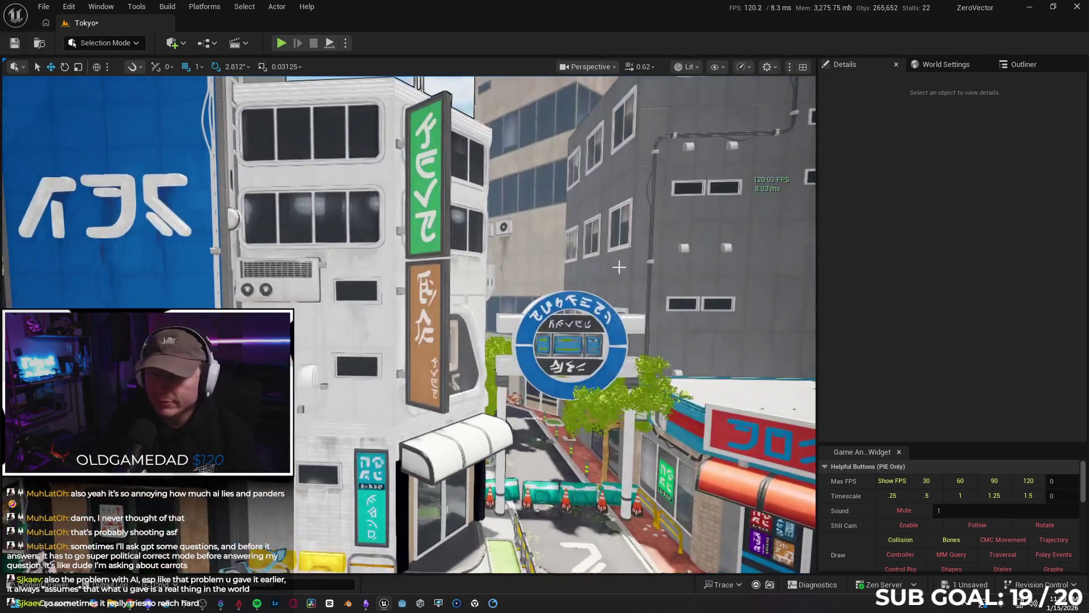
{"action": "left_click", "coordinate": [426, 220]}
{"action": "key", "text": "Delete"}
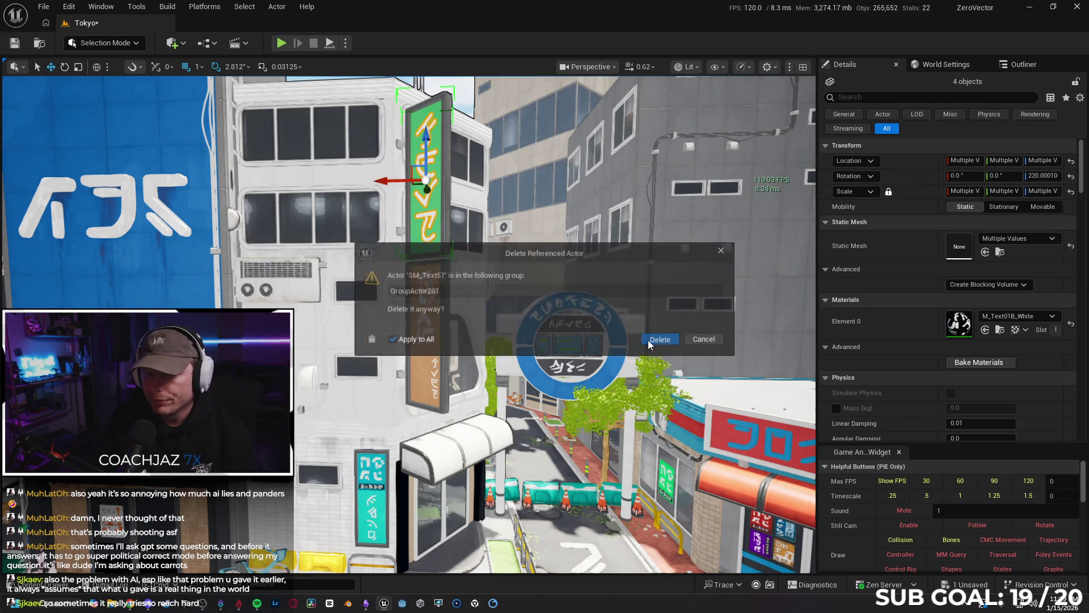
Step: Delete the first lettering groups on the green and orange signs, applying to all pieces
{"action": "left_click", "coordinate": [651, 340]}
{"action": "left_click", "coordinate": [429, 291]}
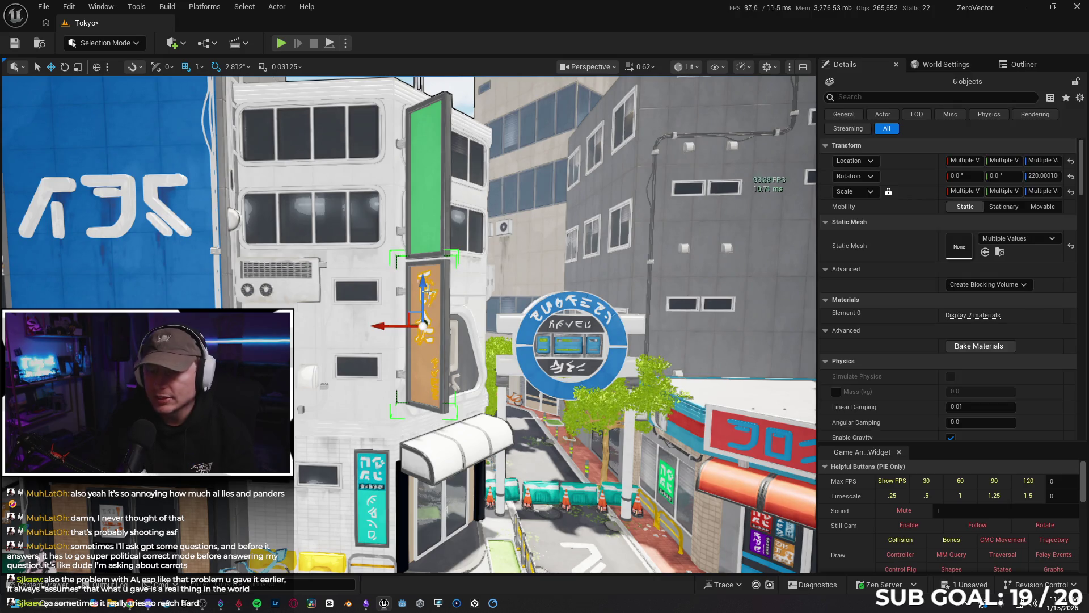
{"action": "key", "text": "Delete"}
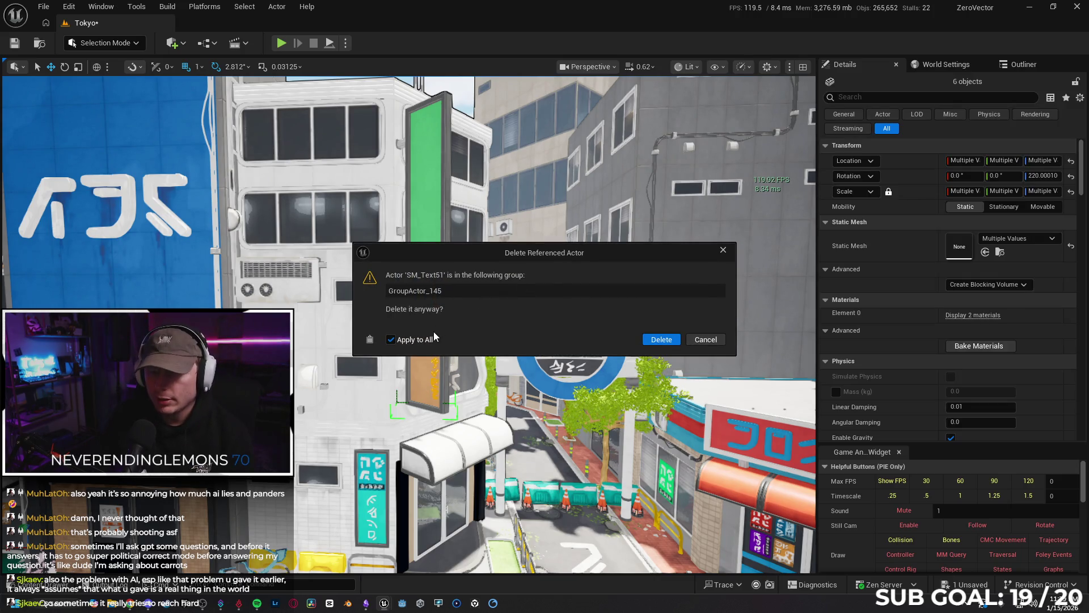
{"action": "left_click", "coordinate": [661, 339]}
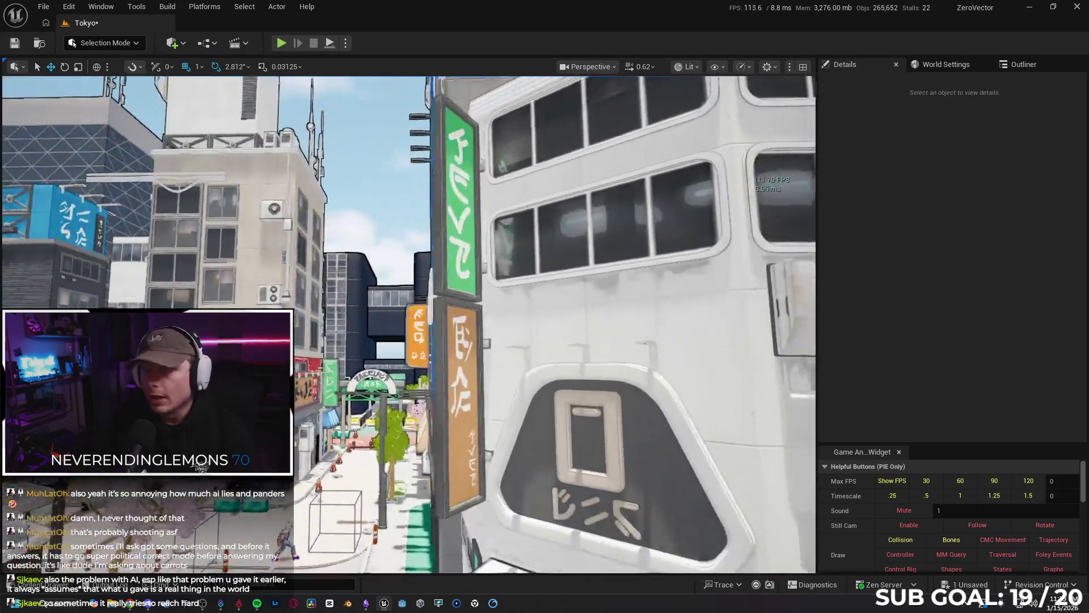
{"action": "left_click_drag", "start_coordinate": [467, 258], "coordinate": [467, 259]}
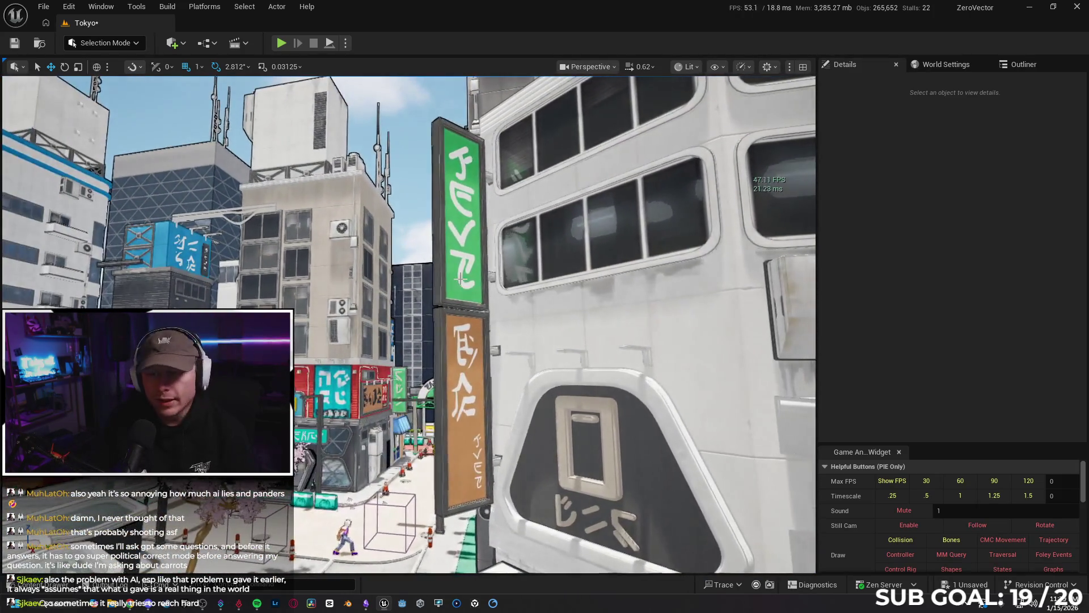
Step: Delete the remaining lettering groups on the green and orange signs
{"action": "left_click", "coordinate": [468, 255]}
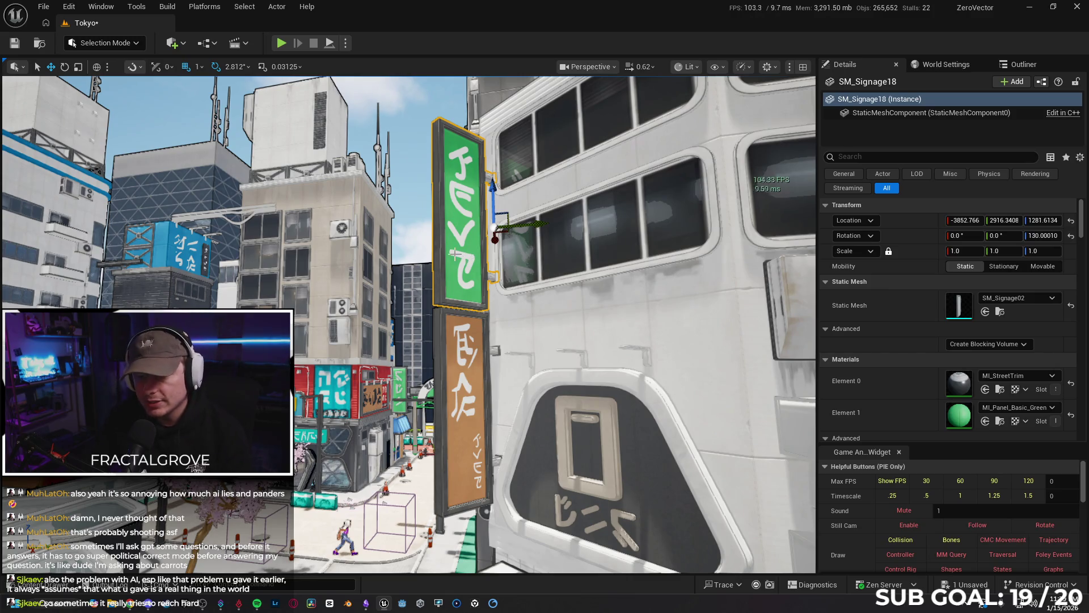
{"action": "left_click", "coordinate": [466, 256]}
{"action": "key", "text": "Delete"}
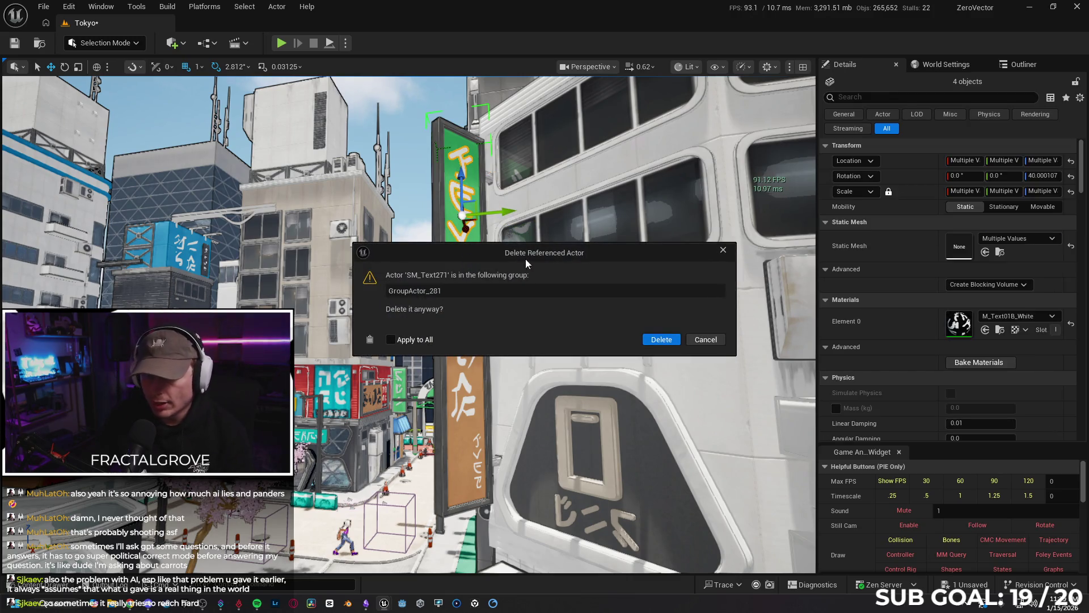
{"action": "left_click", "coordinate": [662, 340]}
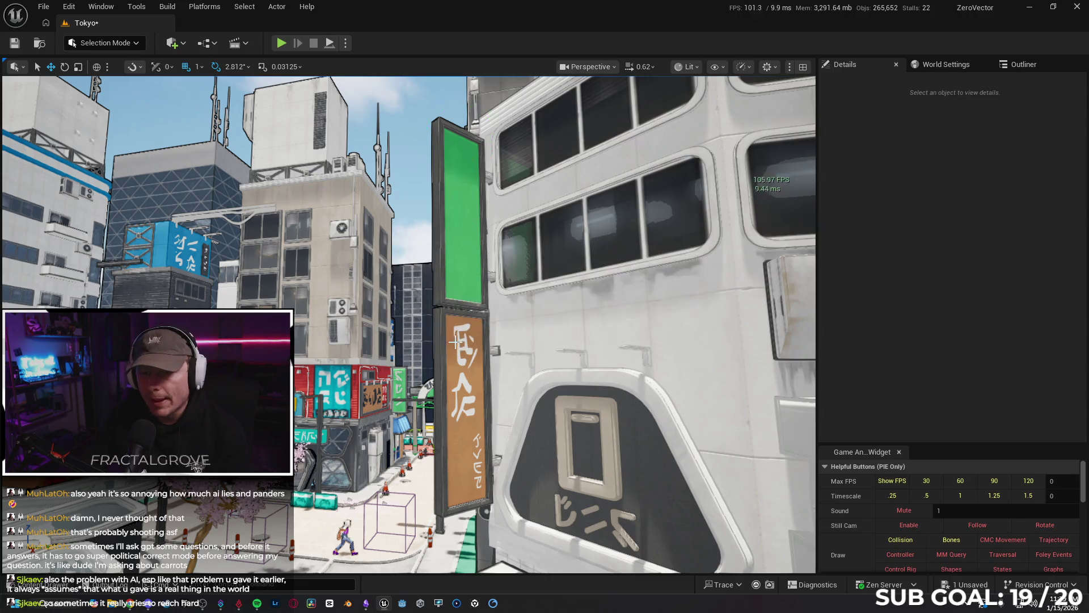
{"action": "left_click", "coordinate": [466, 344]}
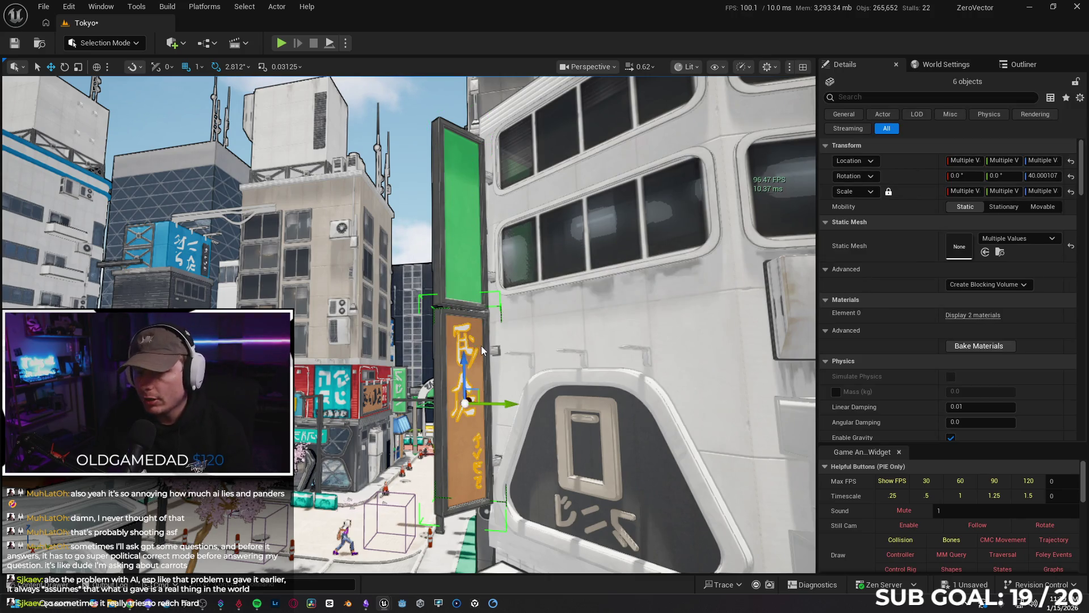
{"action": "key", "text": "Delete"}
{"action": "left_click", "coordinate": [654, 342]}
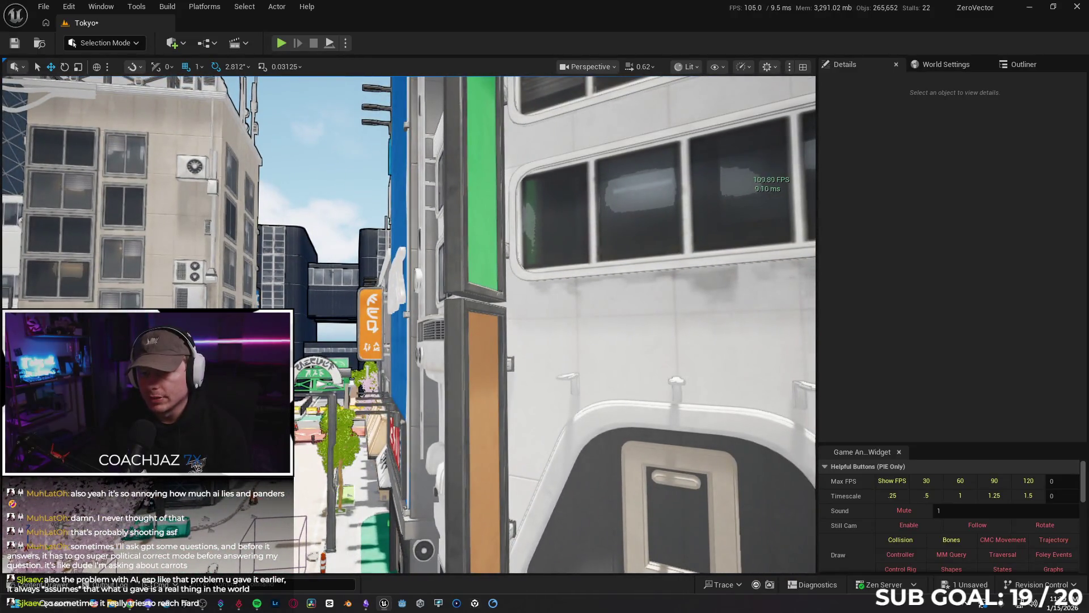
Step: Delete the blank green and orange signboards, SM_Signage18 and SM_Signage17
{"action": "left_click", "coordinate": [454, 265]}
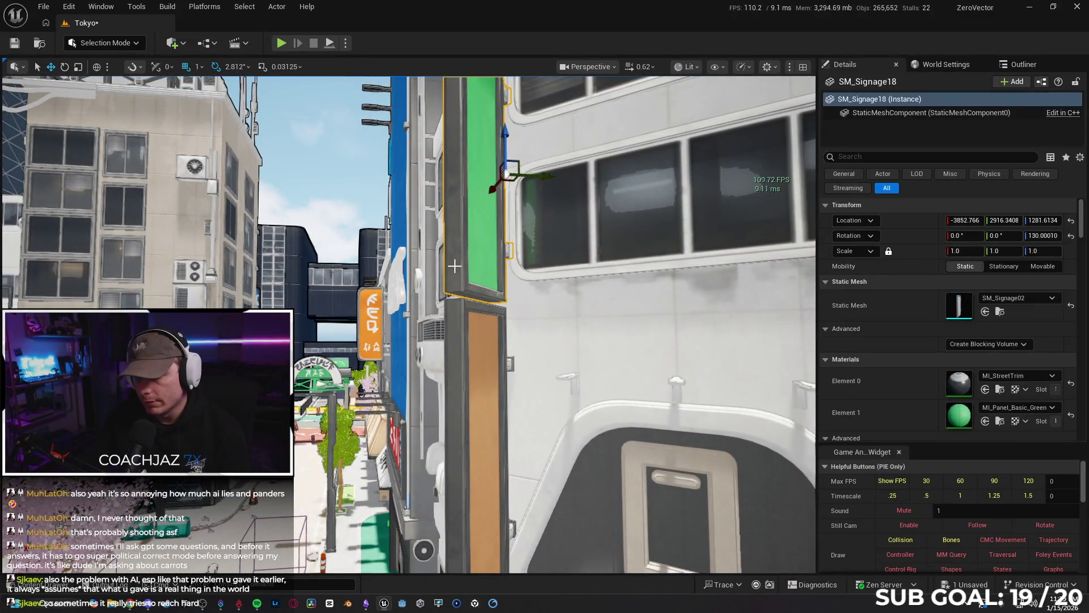
{"action": "key", "text": "Delete"}
{"action": "left_click", "coordinate": [458, 352]}
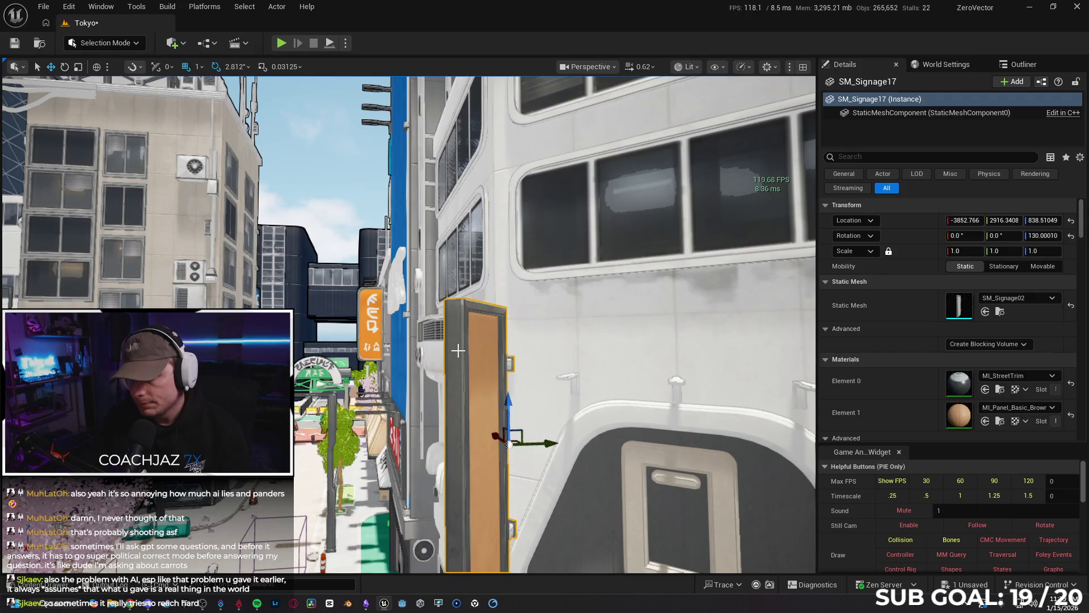
{"action": "key", "text": "Delete"}
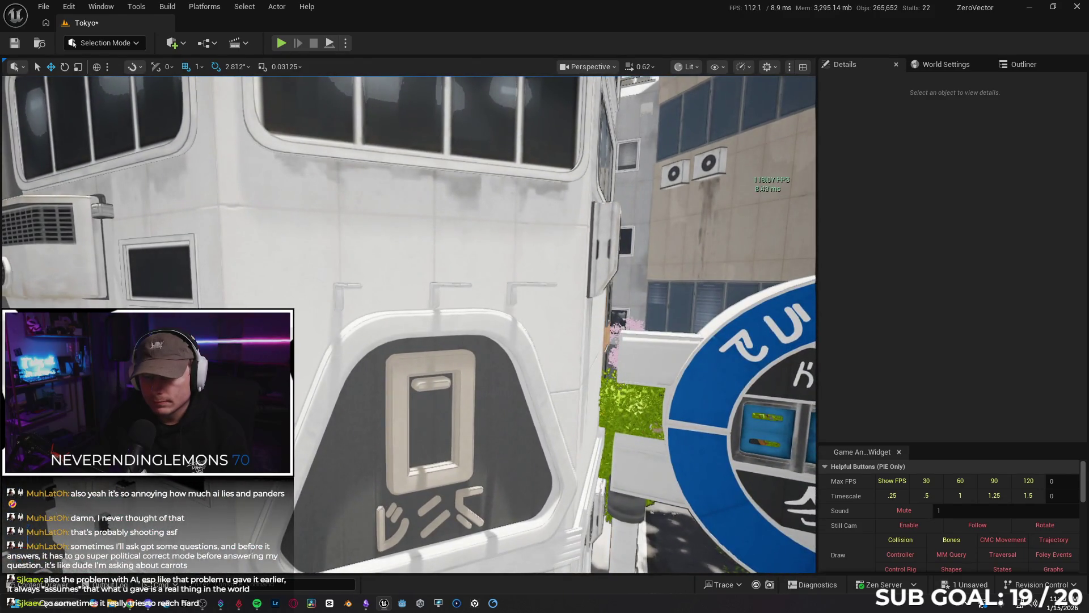
{"action": "left_click", "coordinate": [456, 327]}
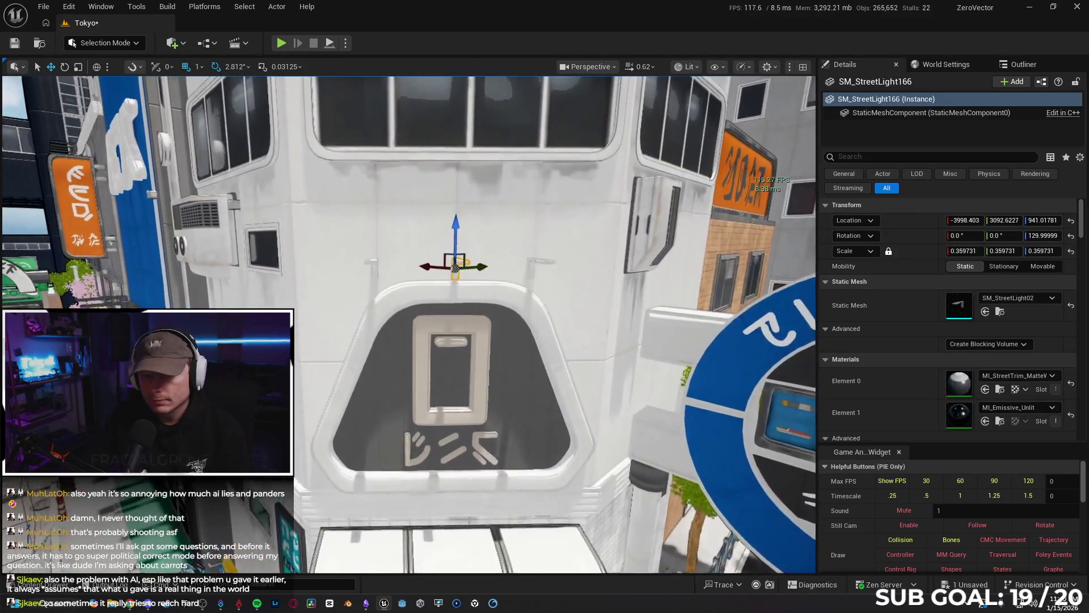
{"action": "left_click", "coordinate": [533, 273], "text": "ctrl"}
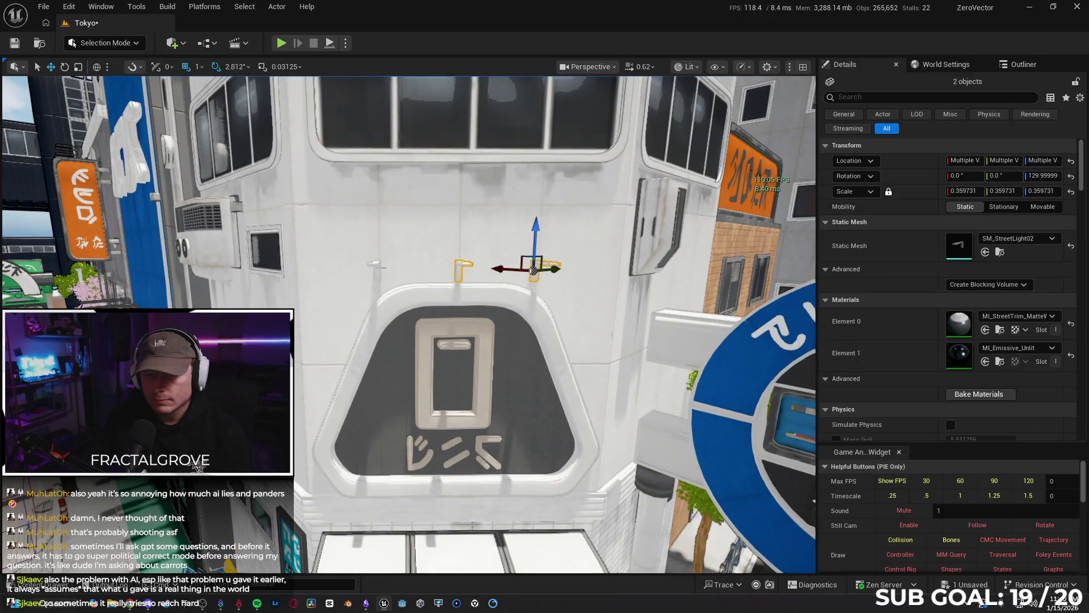
{"action": "left_click", "coordinate": [375, 270], "text": "ctrl"}
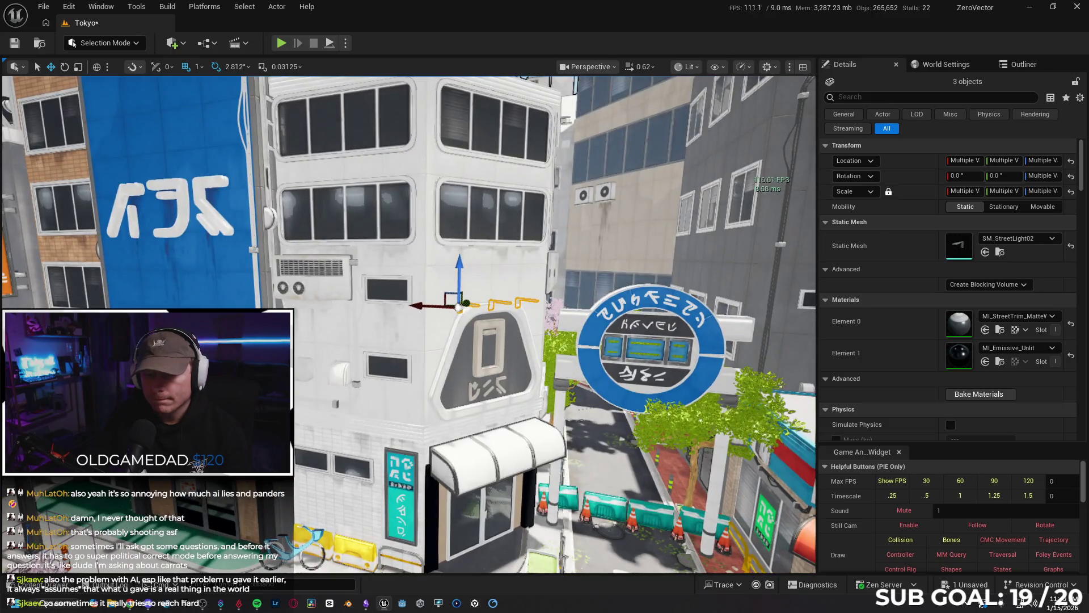
{"action": "left_click", "coordinate": [339, 368]}
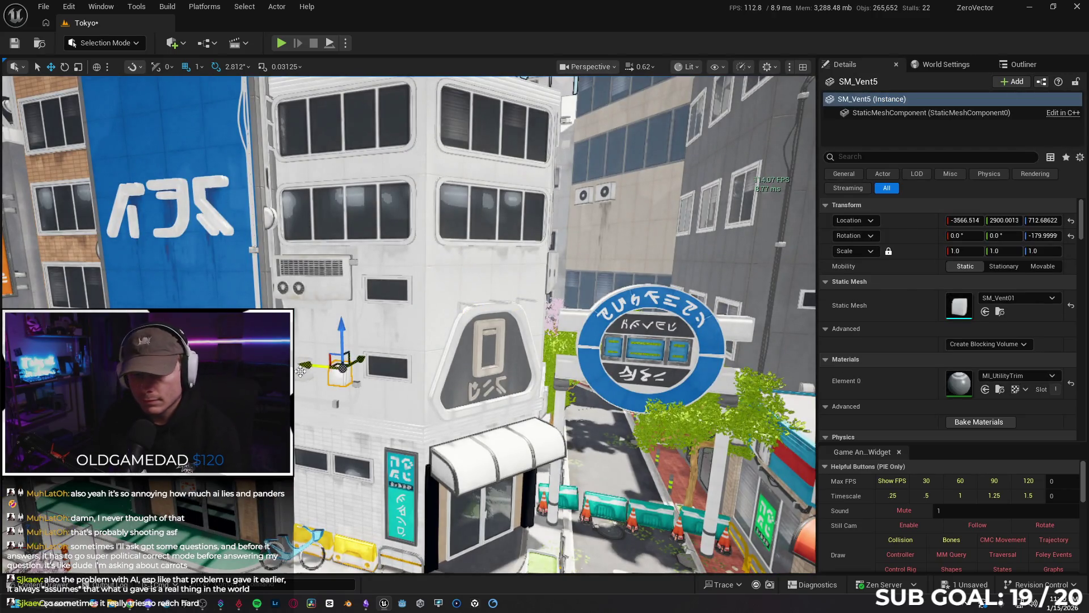
{"action": "left_click_drag", "start_coordinate": [302, 372], "coordinate": [318, 363]}
{"action": "key", "text": "Escape"}
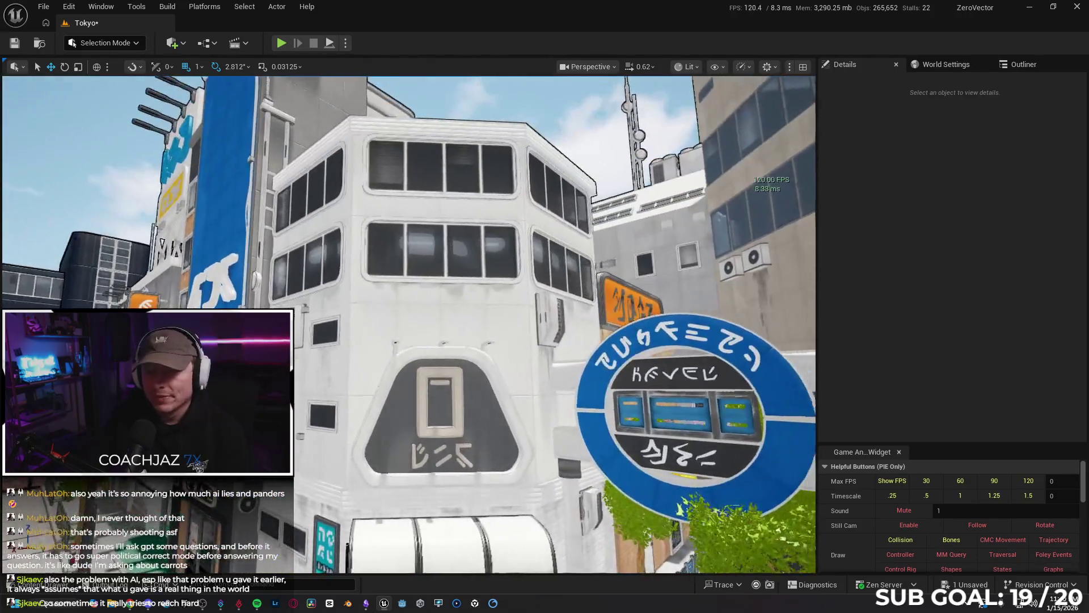
Step: Fly around the white building to review it and save the Tokyo map
{"action": "key", "text": "w"}
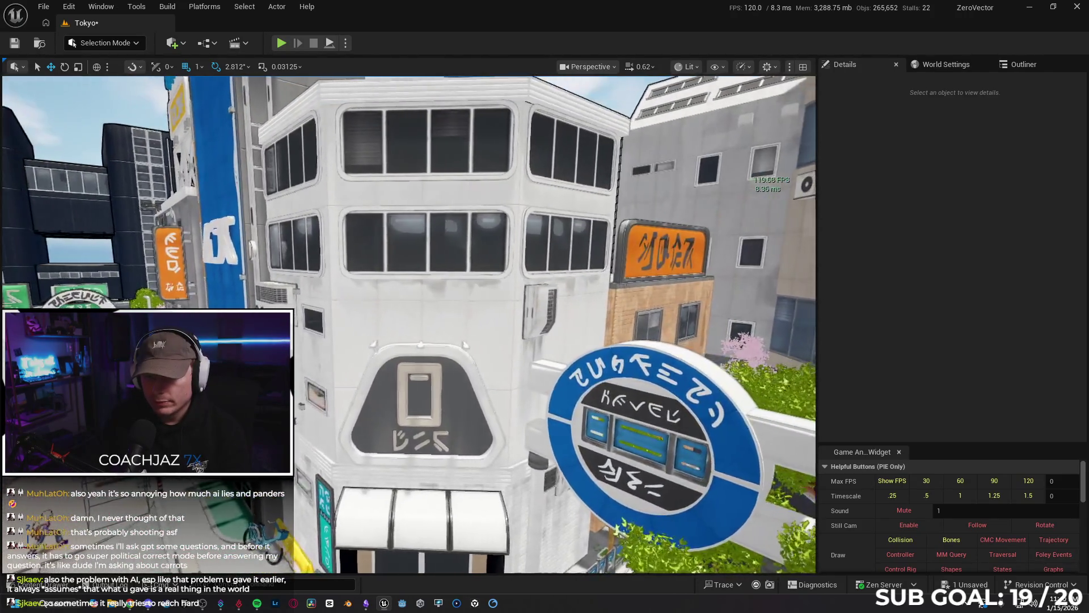
{"action": "key", "text": "w"}
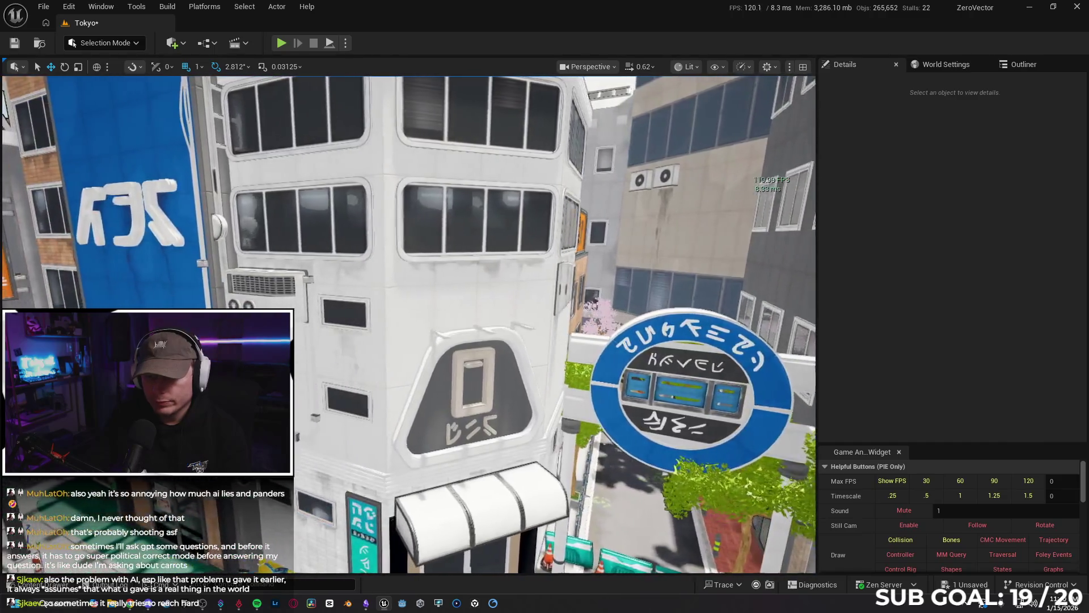
{"action": "key", "text": "w"}
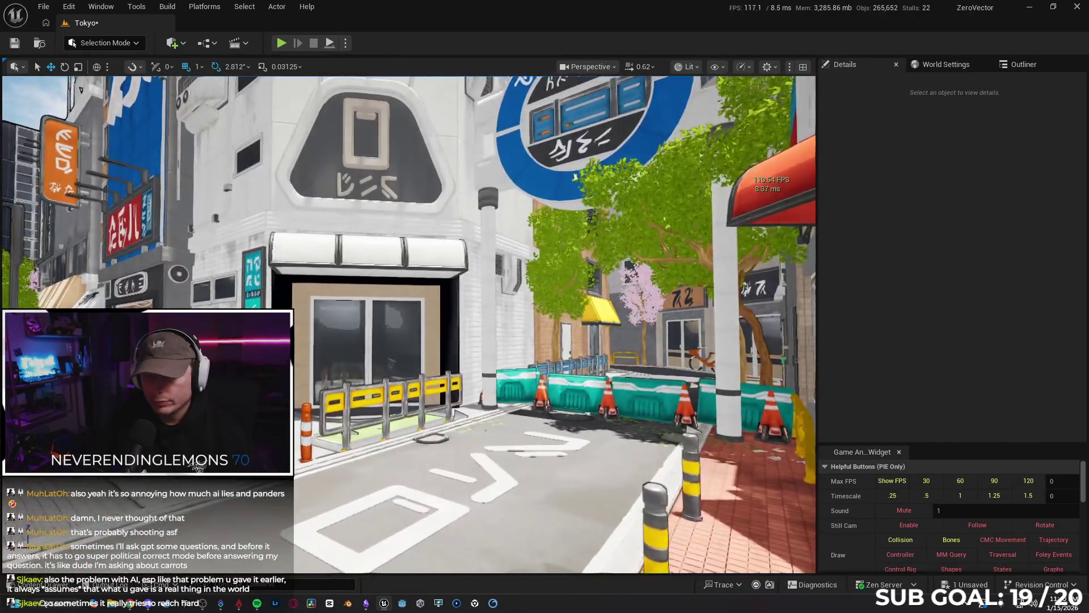
{"action": "key", "text": "s"}
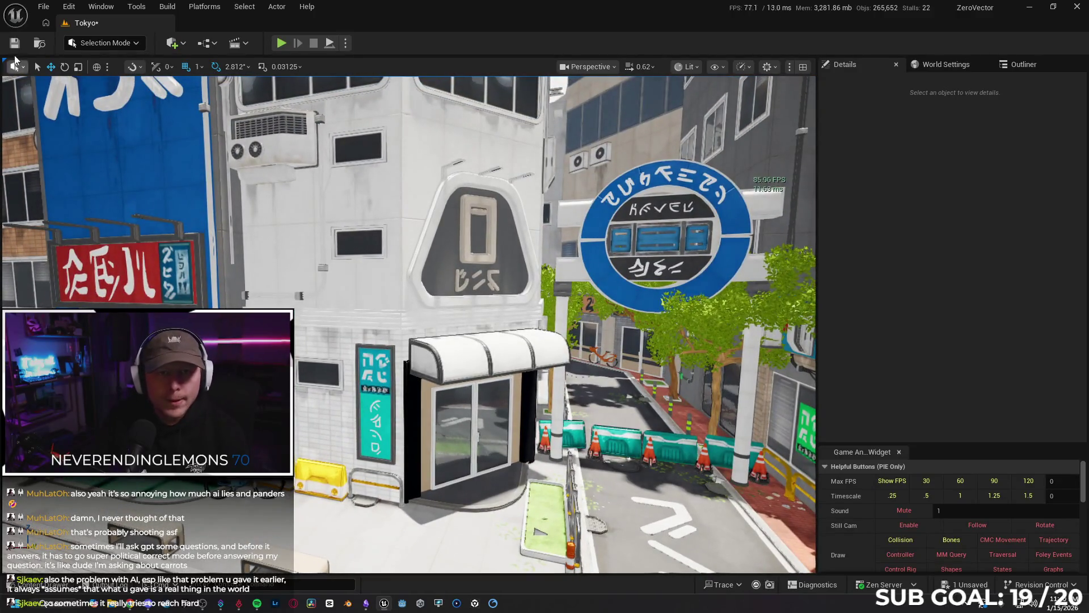
{"action": "left_click", "coordinate": [12, 47]}
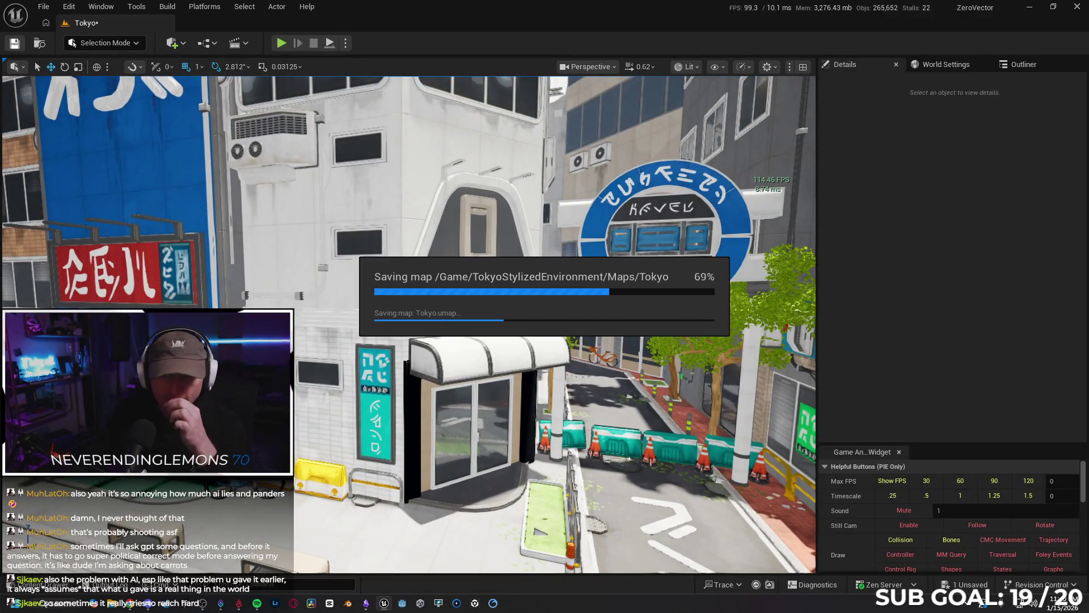
{"action": "key", "text": "s"}
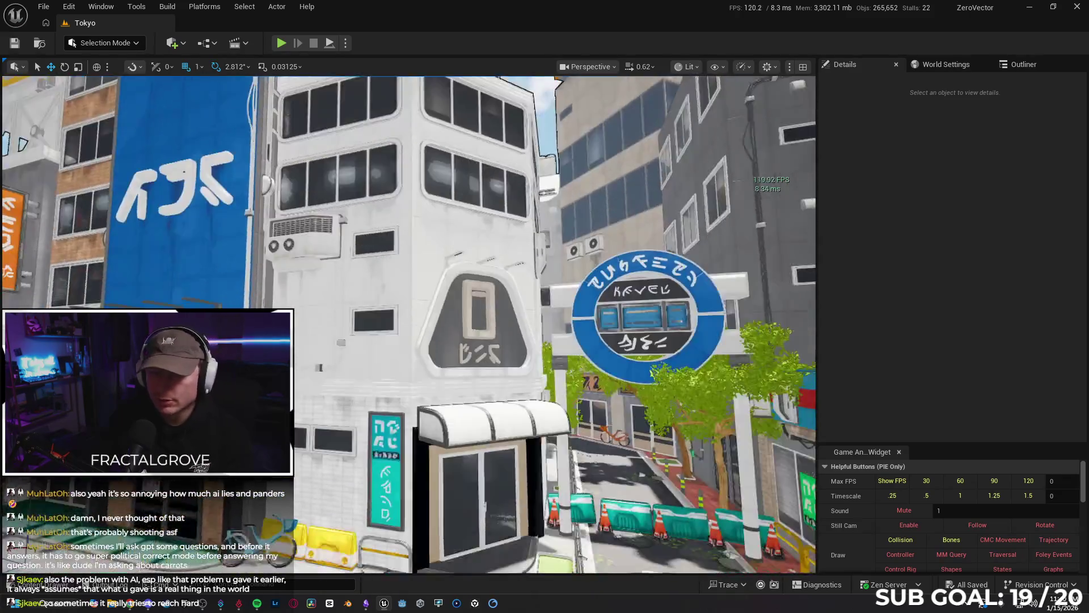
{"action": "key", "text": "s"}
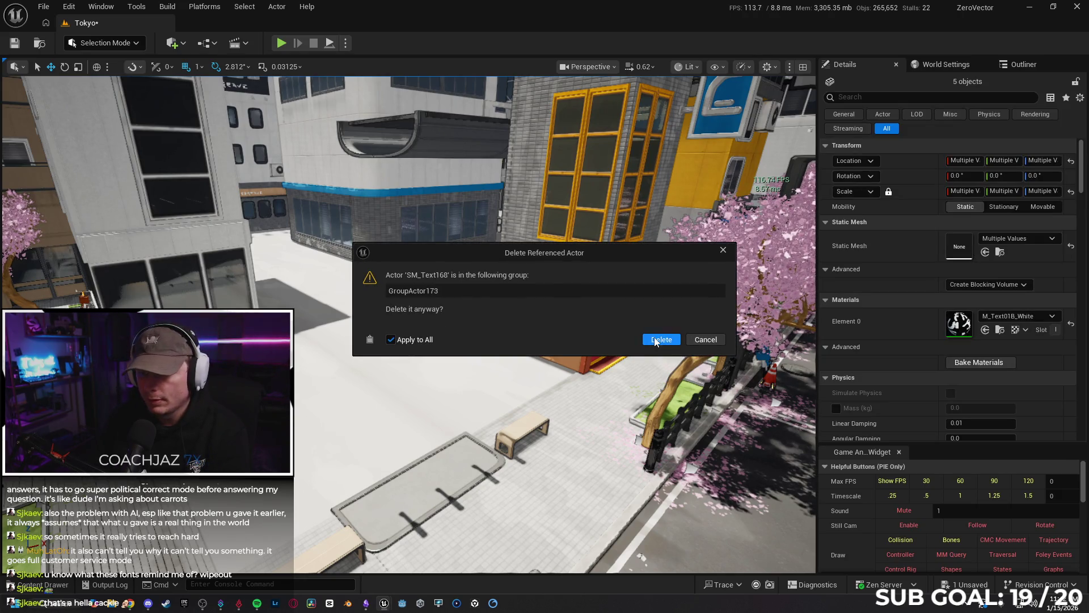
Step: Confirm deleting the five grouped text actors and show the green bike lane in full-screen immersive view
{"action": "left_click", "coordinate": [656, 340]}
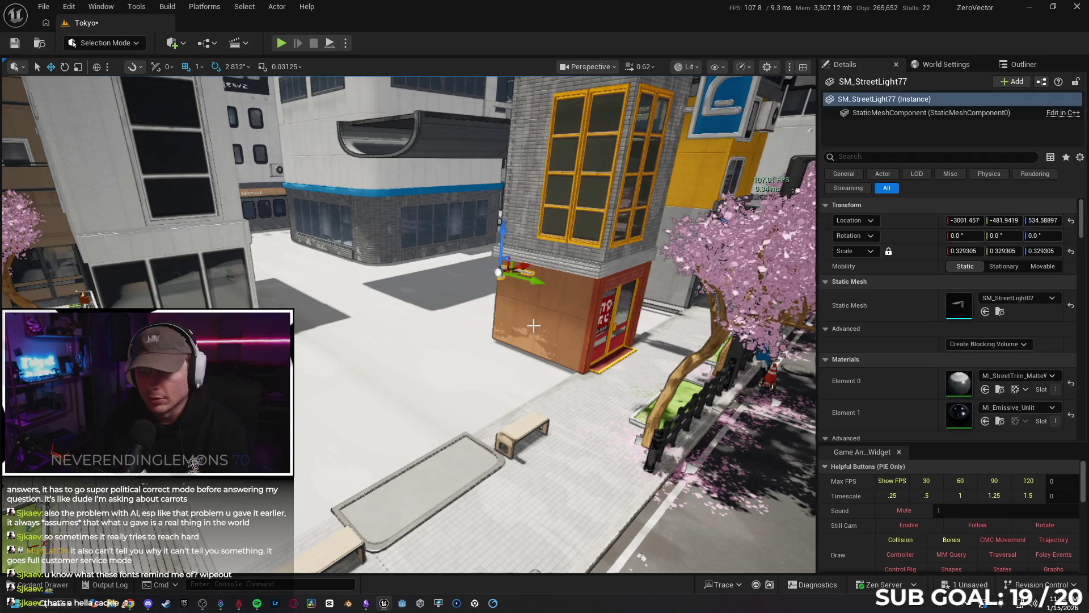
{"action": "mouse_move", "coordinate": [532, 325]}
{"action": "left_mouse_down"}
{"action": "mouse_move", "coordinate": [516, 352]}
{"action": "mouse_move", "coordinate": [493, 306]}
{"action": "left_mouse_up"}
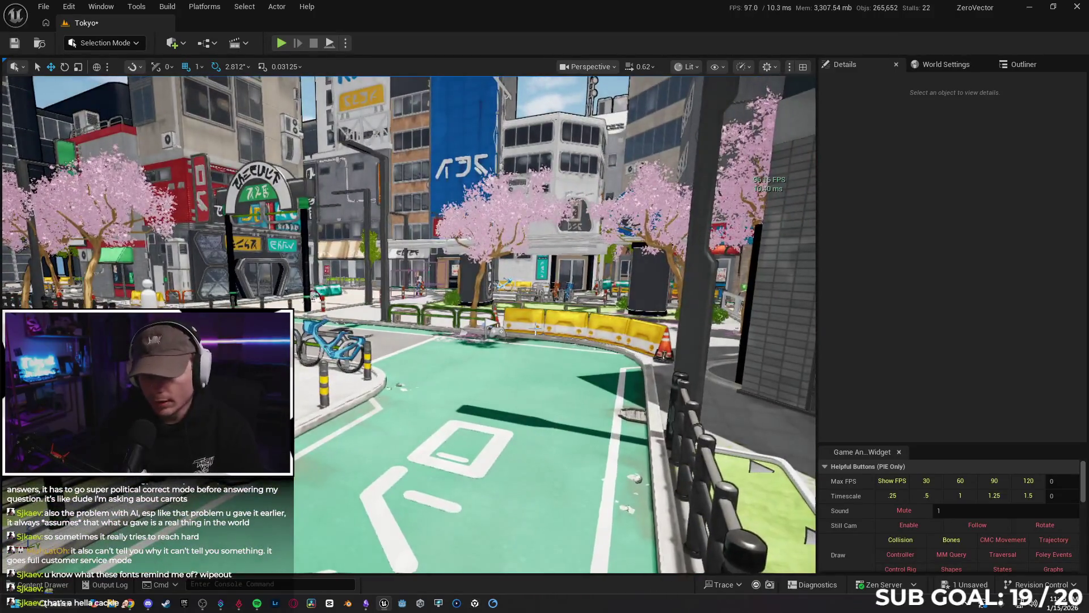
{"action": "key", "text": "F11"}
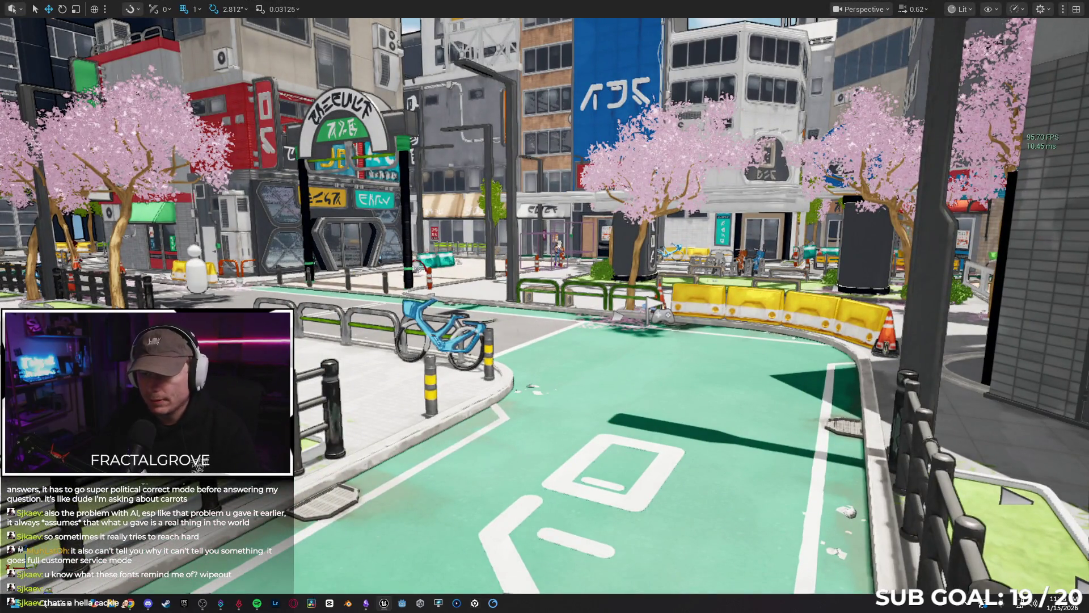
Step: Start Play in Editor with Alt+P and walk the character past the surrounding buildings
{"action": "key", "text": "alt+p"}
{"action": "key", "text": "w"}
{"action": "key", "text": "e"}
{"action": "key", "text": "a"}
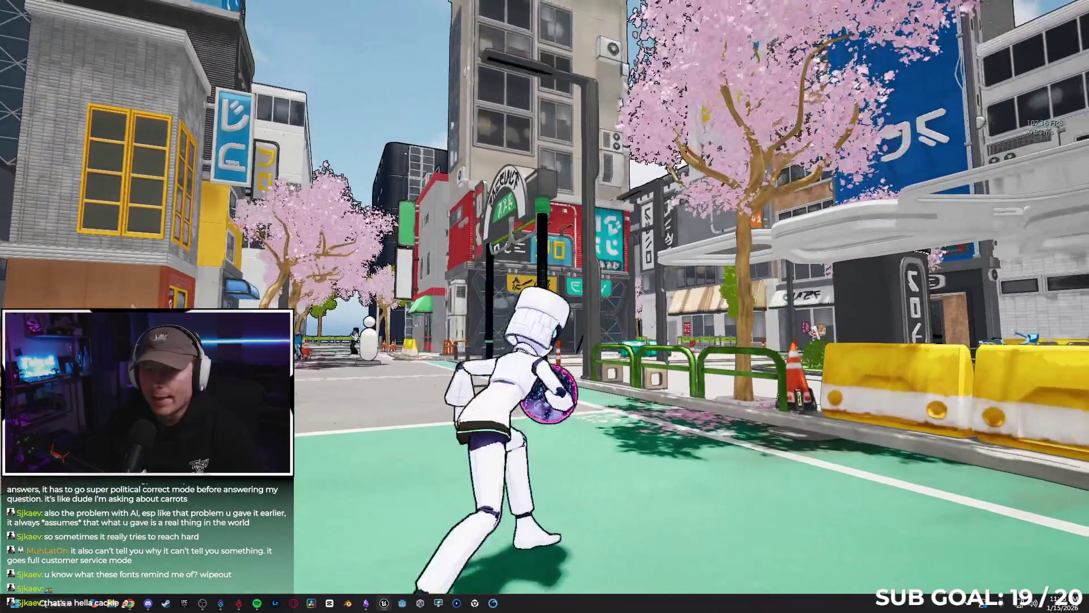
{"action": "key", "text": "s"}
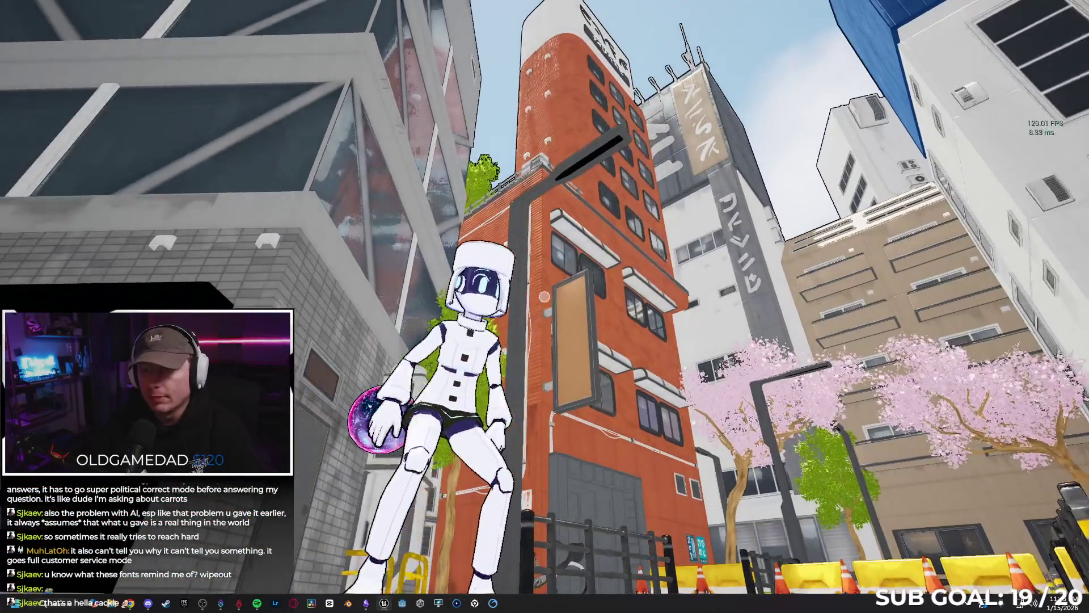
{"action": "key", "text": "w"}
{"action": "key", "text": "w"}
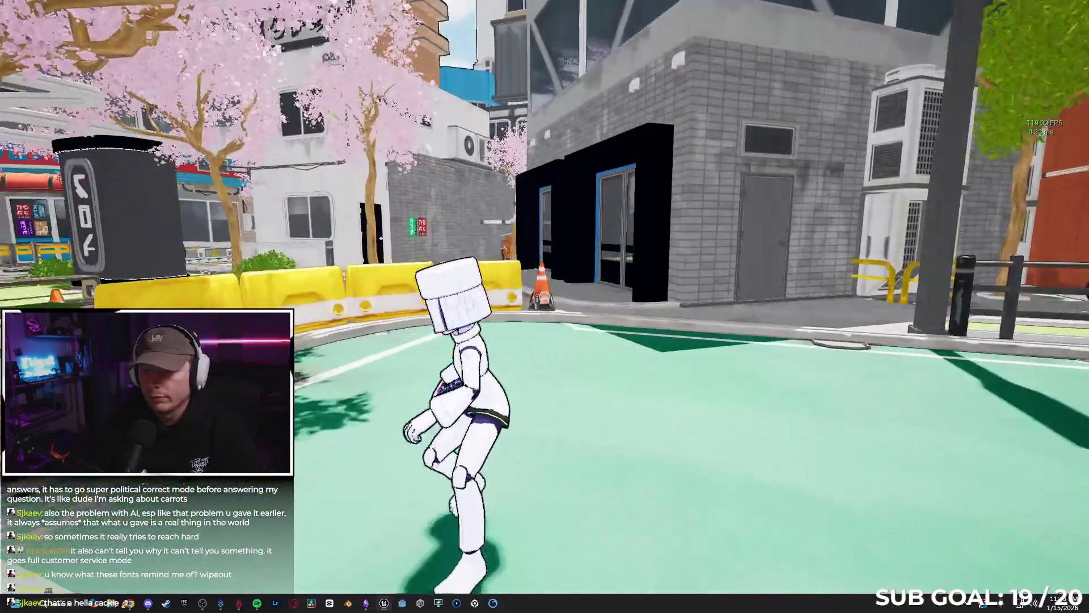
{"action": "key", "text": "w"}
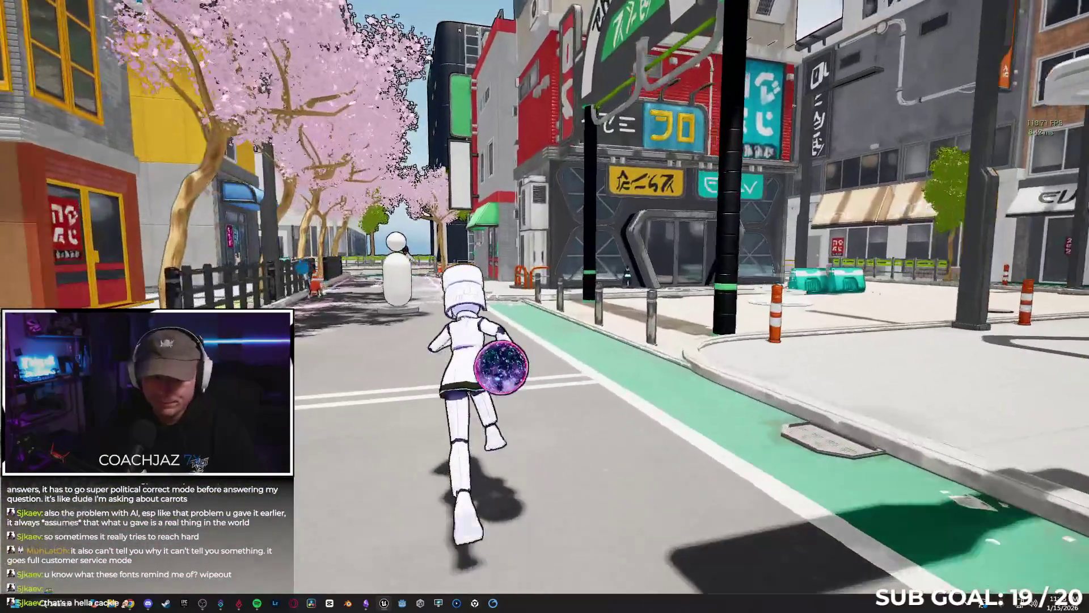
Step: Run down the streets to the crosswalk, throwing the orb at characters and jumping
{"action": "key", "text": "space"}
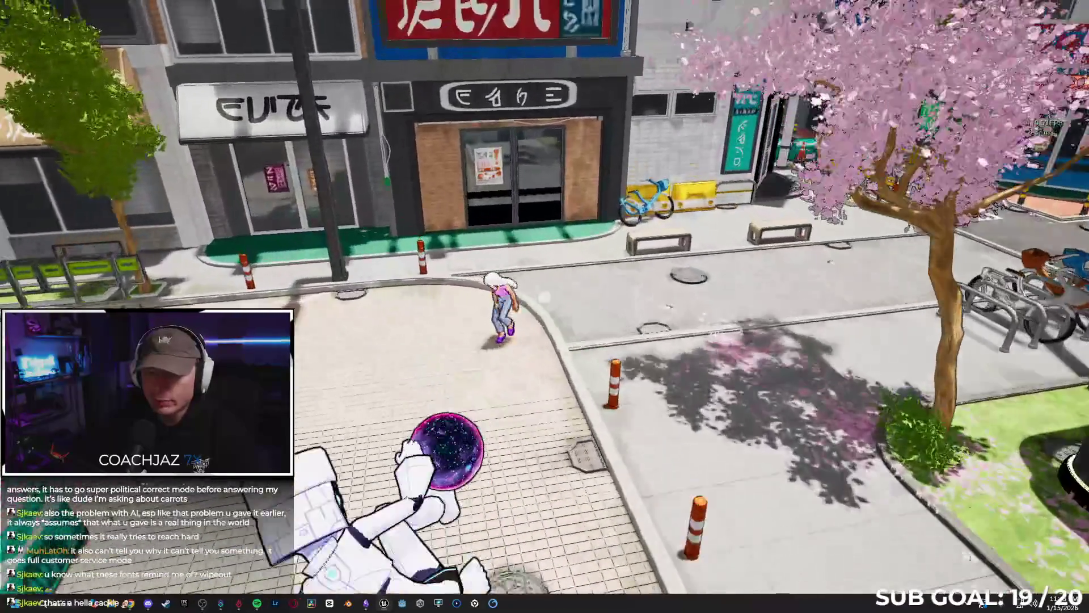
{"action": "key", "text": "w"}
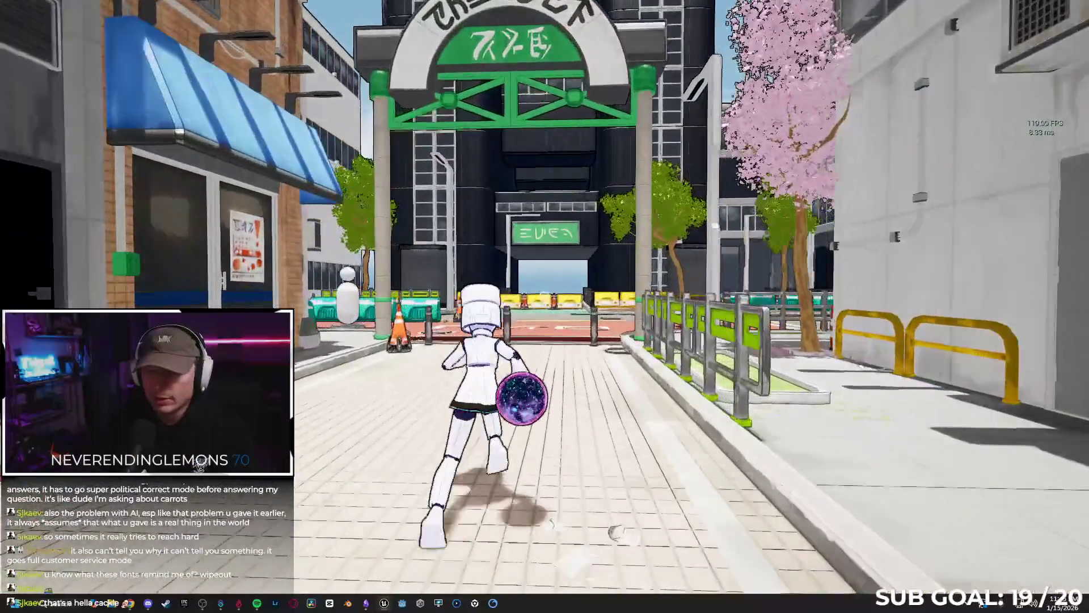
{"action": "key", "text": "space"}
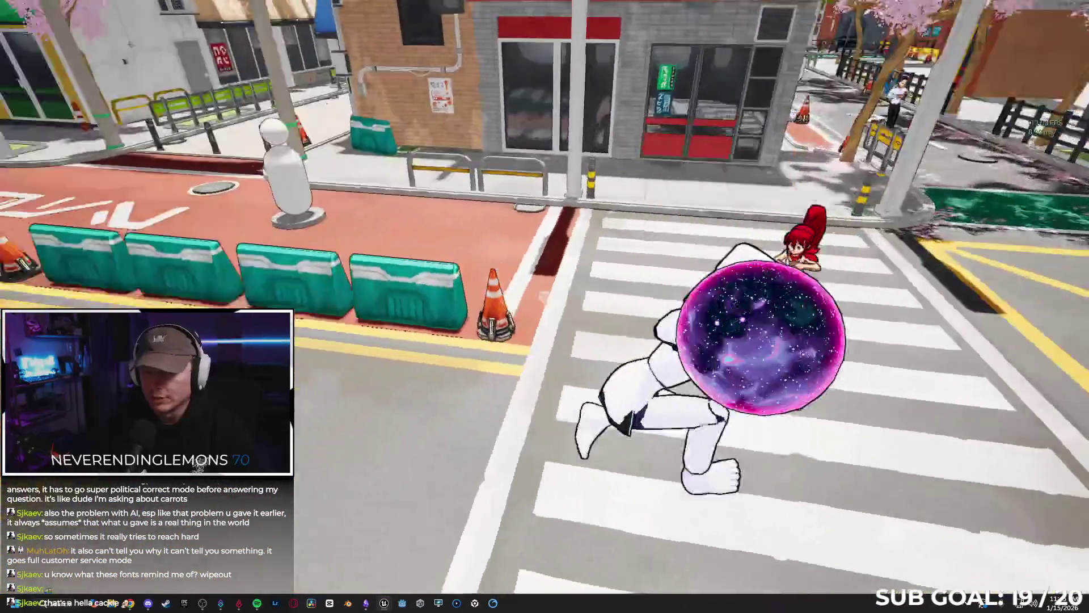
{"action": "key", "text": "space"}
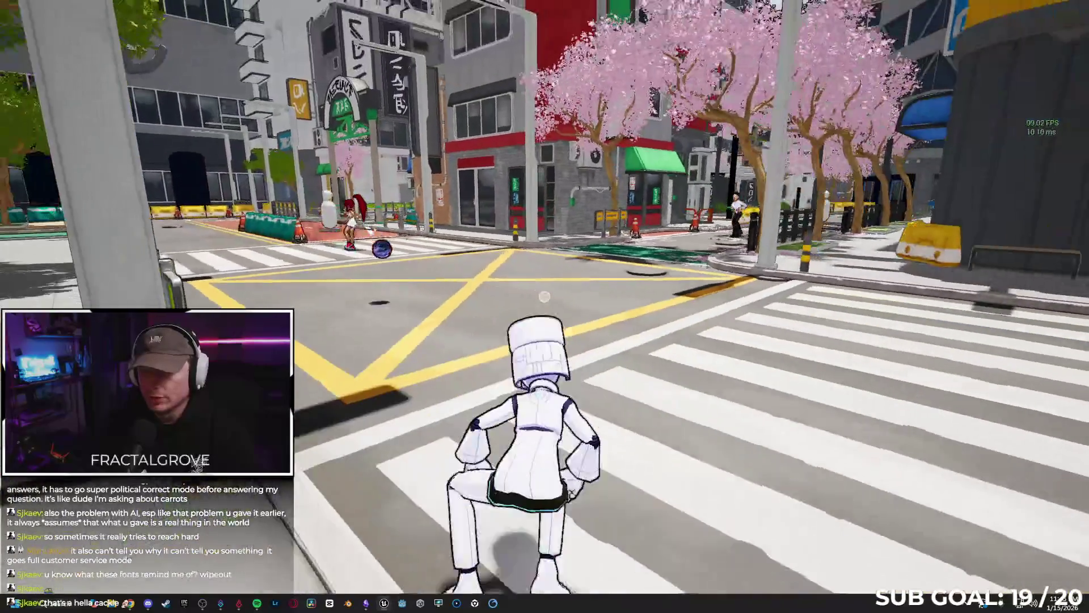
{"action": "key", "text": "space"}
{"action": "key", "text": "space"}
{"action": "type", "text": "tma"}
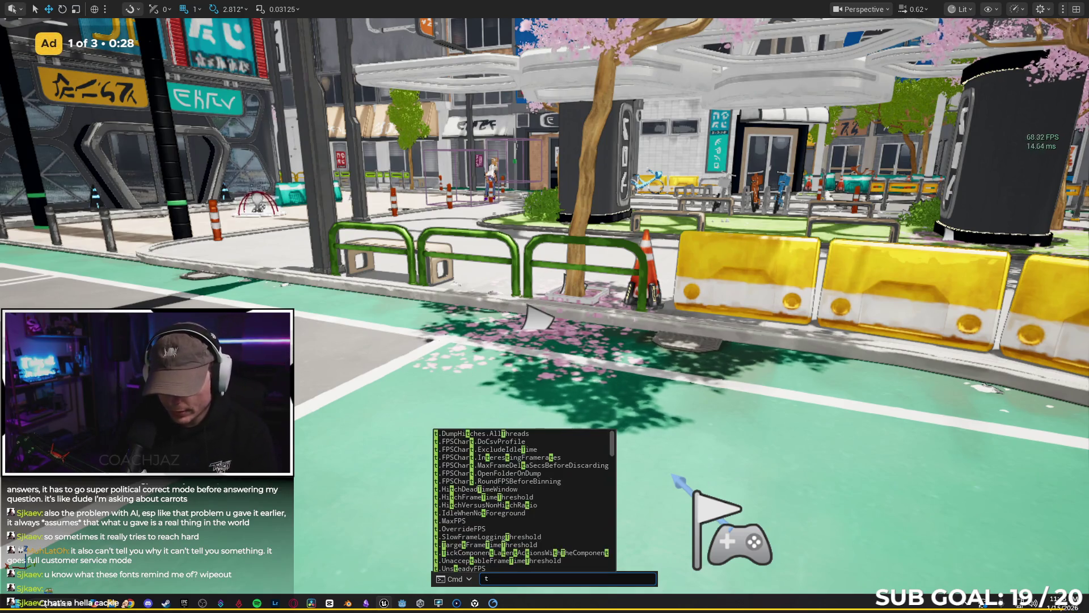
Step: Enter the t.MaxFPS console command and go back to the running play-test
{"action": "type", "text": "x"}
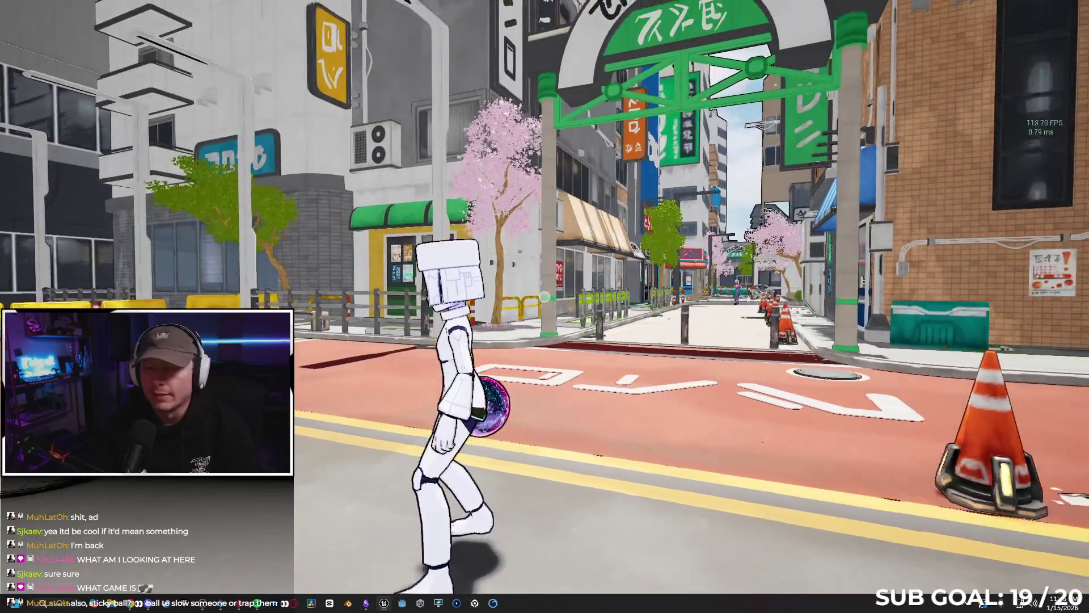
{"action": "key", "text": "space"}
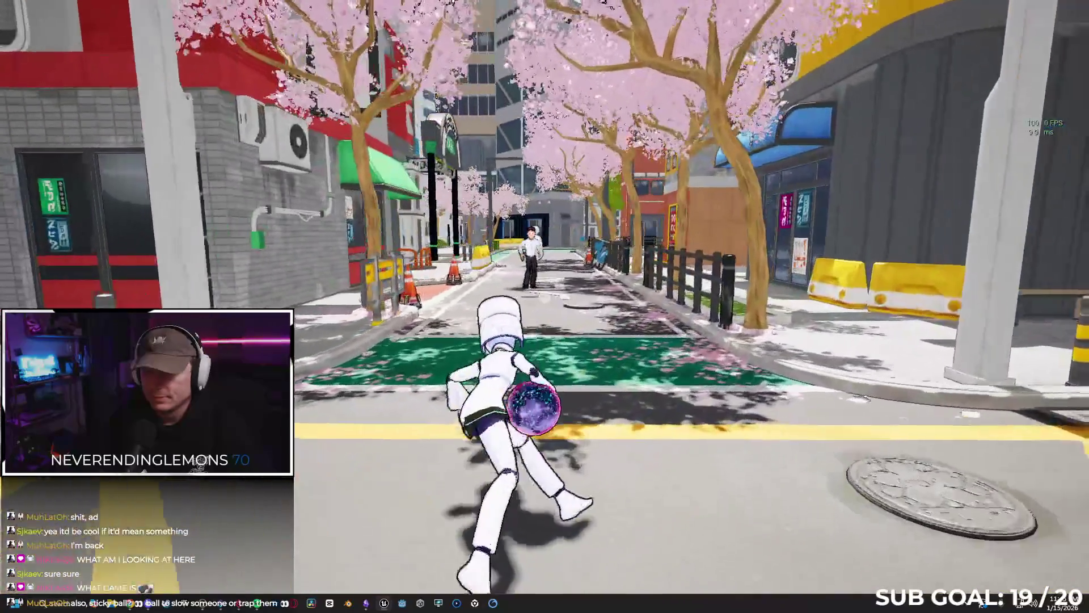
{"action": "key", "text": "space"}
{"action": "key", "text": "w"}
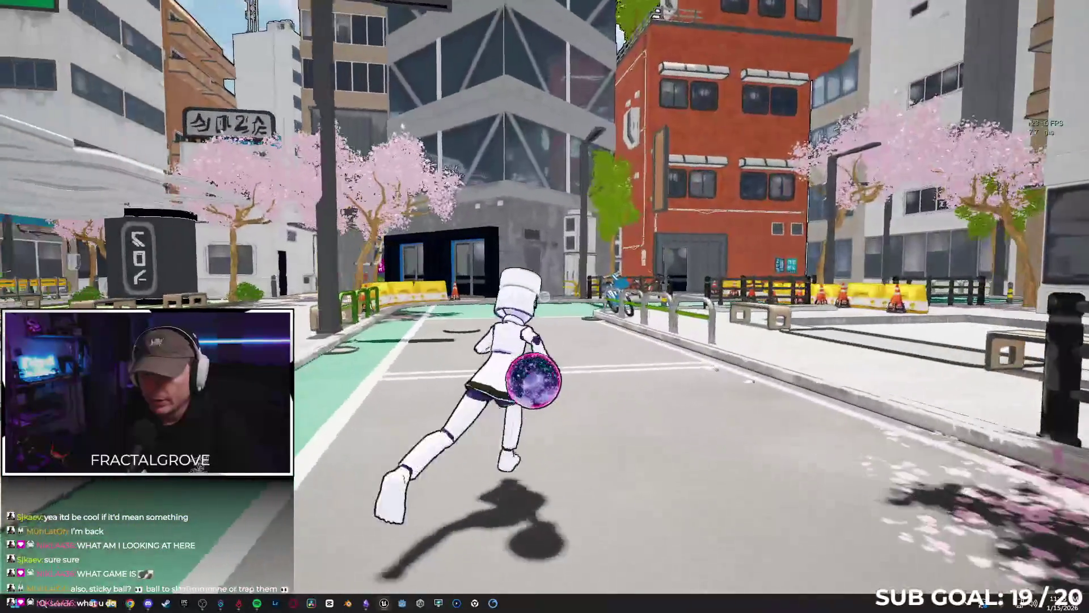
{"action": "key", "text": "d"}
{"action": "key", "text": "w"}
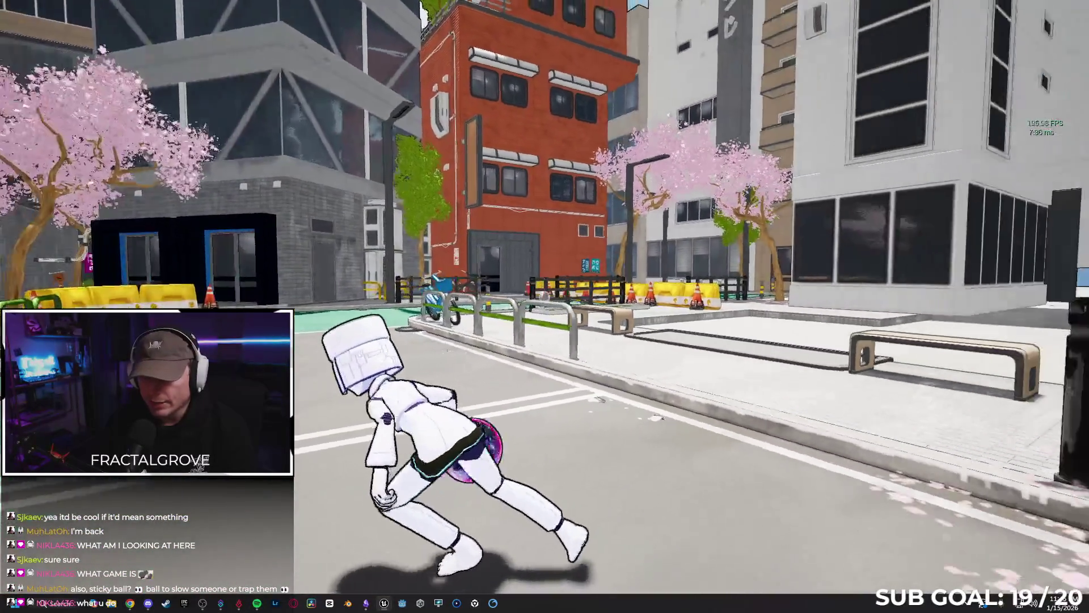
{"action": "key", "text": "w"}
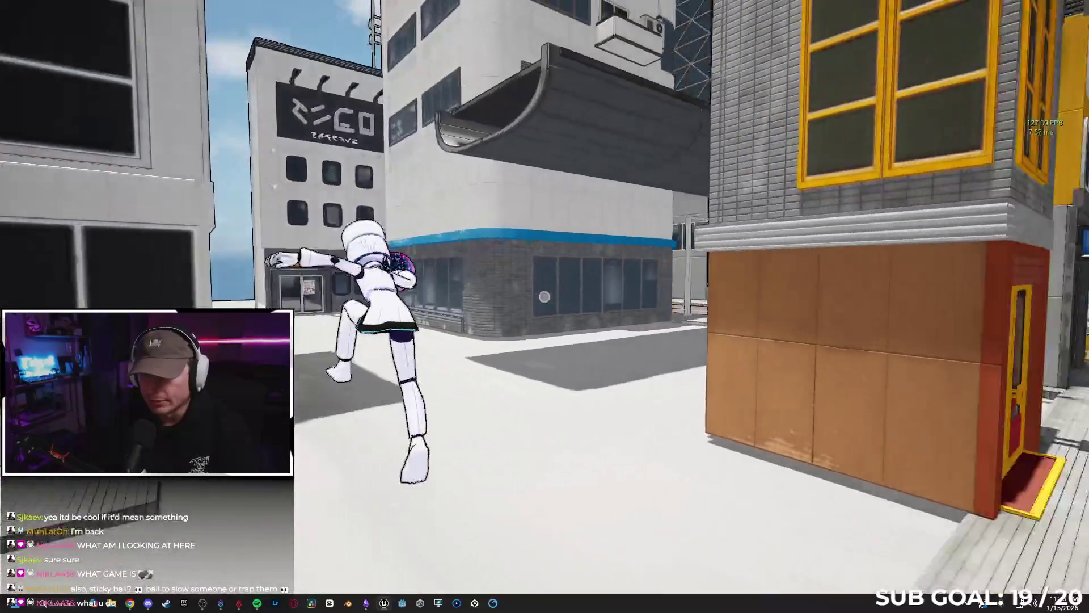
{"action": "key", "text": "w"}
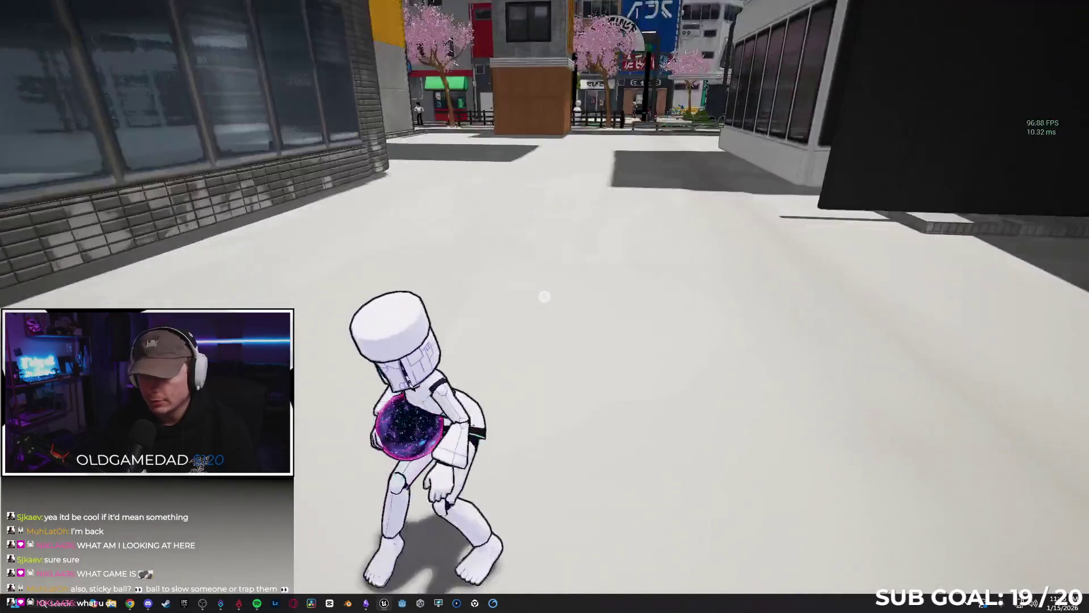
{"action": "key", "text": "w"}
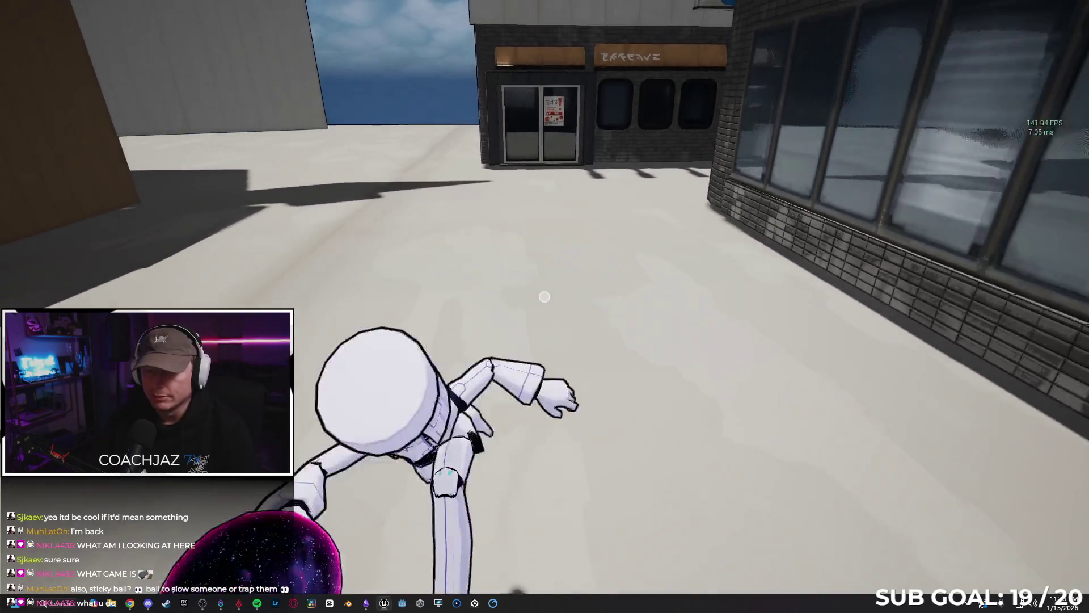
{"action": "key", "text": "w"}
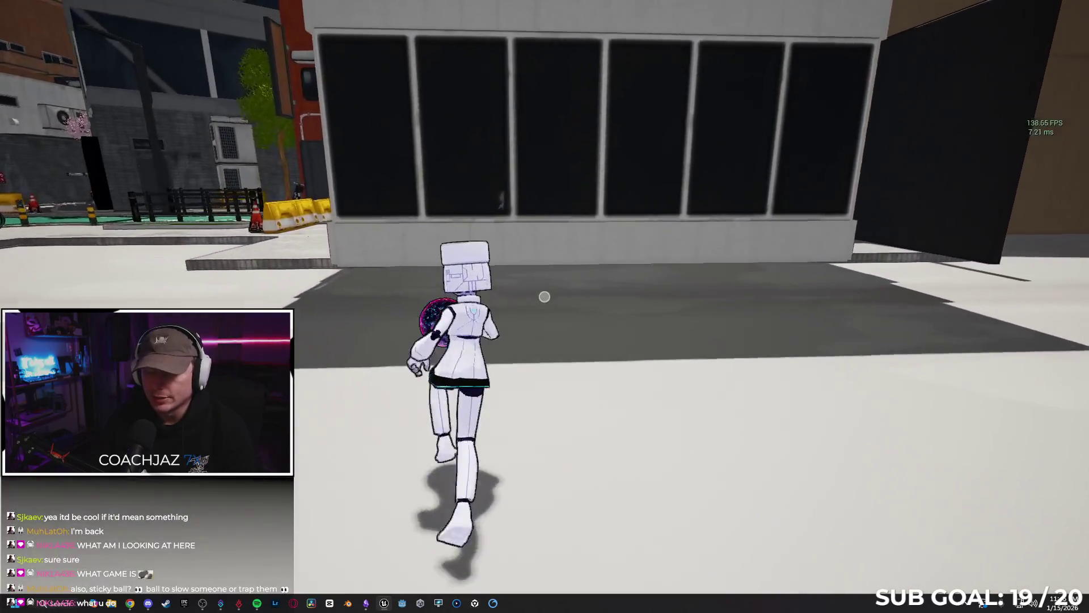
{"action": "key", "text": "w"}
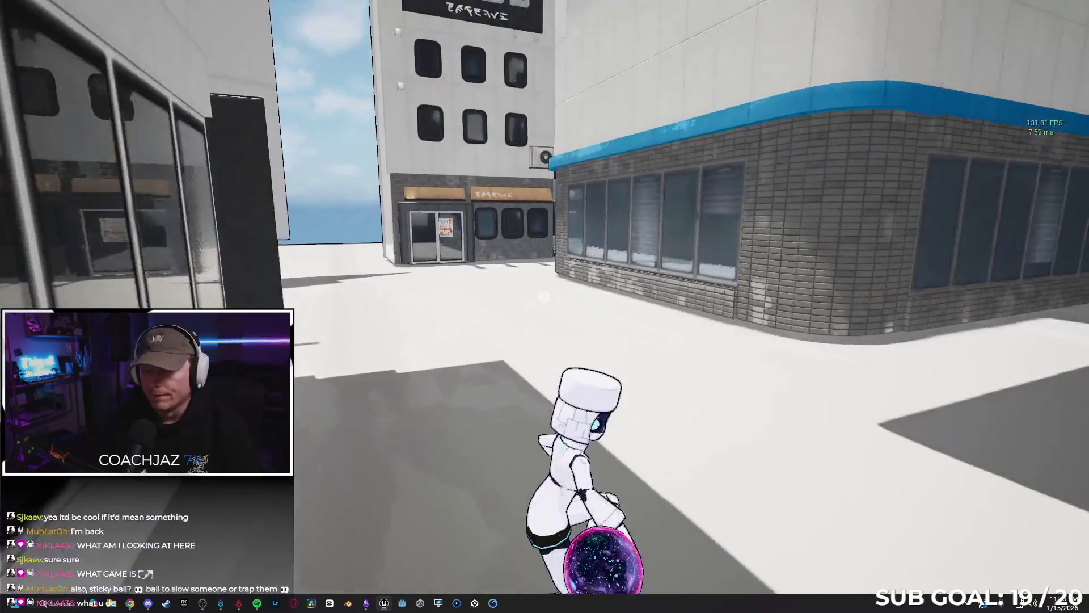
{"action": "key", "text": "w"}
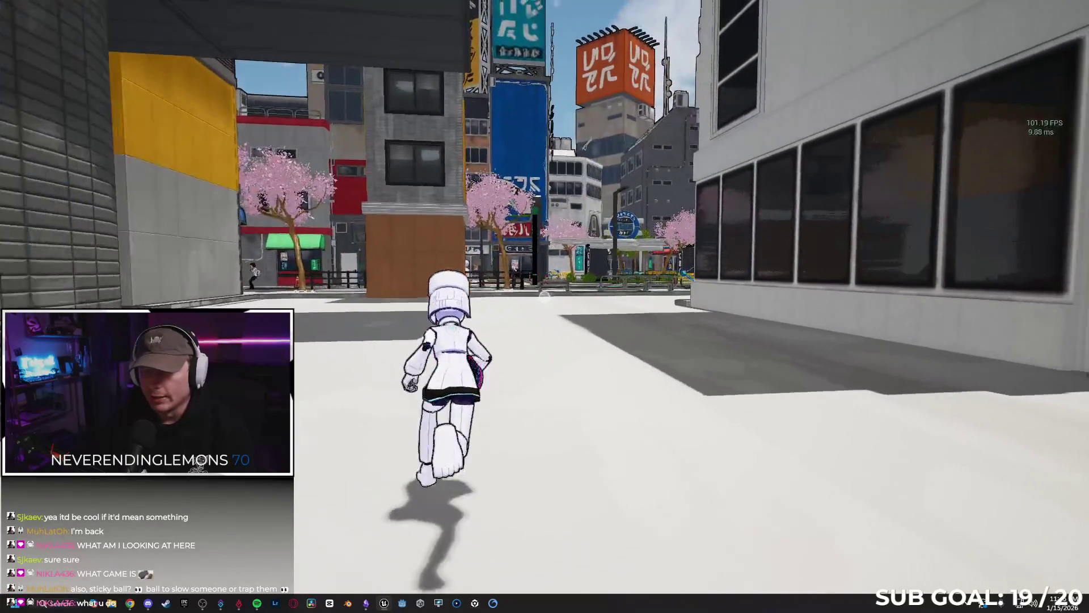
{"action": "key", "text": "w"}
{"action": "key", "text": "w"}
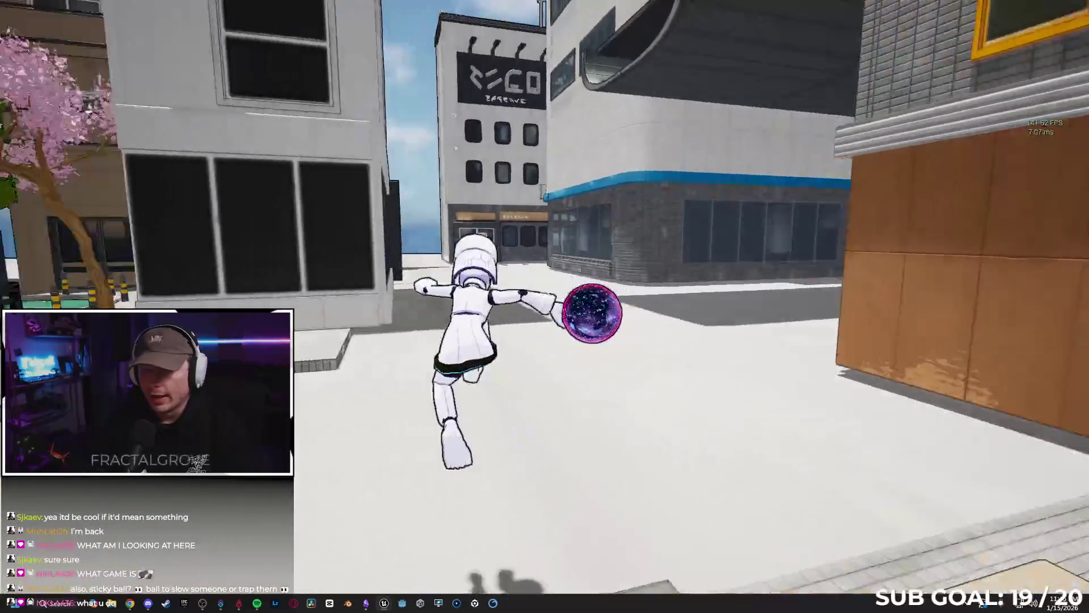
{"action": "key", "text": "w"}
{"action": "key", "text": "space"}
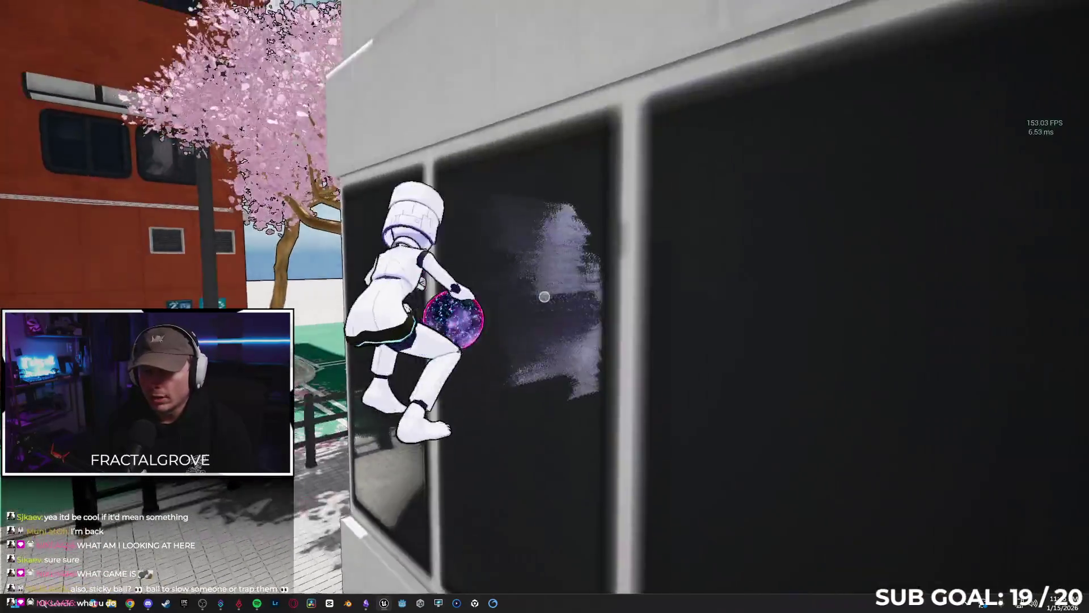
{"action": "key", "text": "w"}
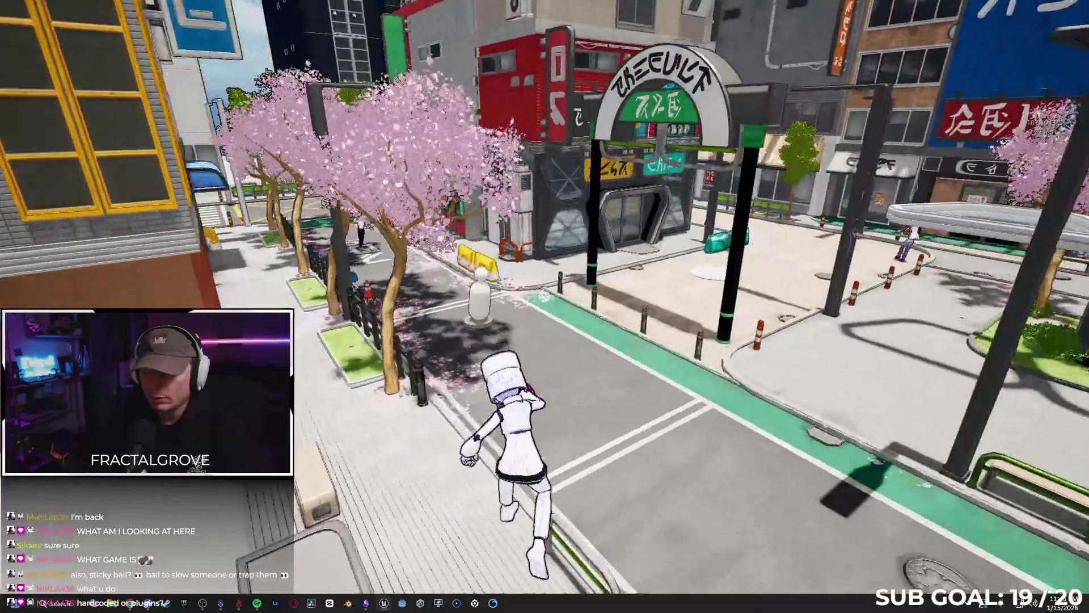
{"action": "key", "text": "w"}
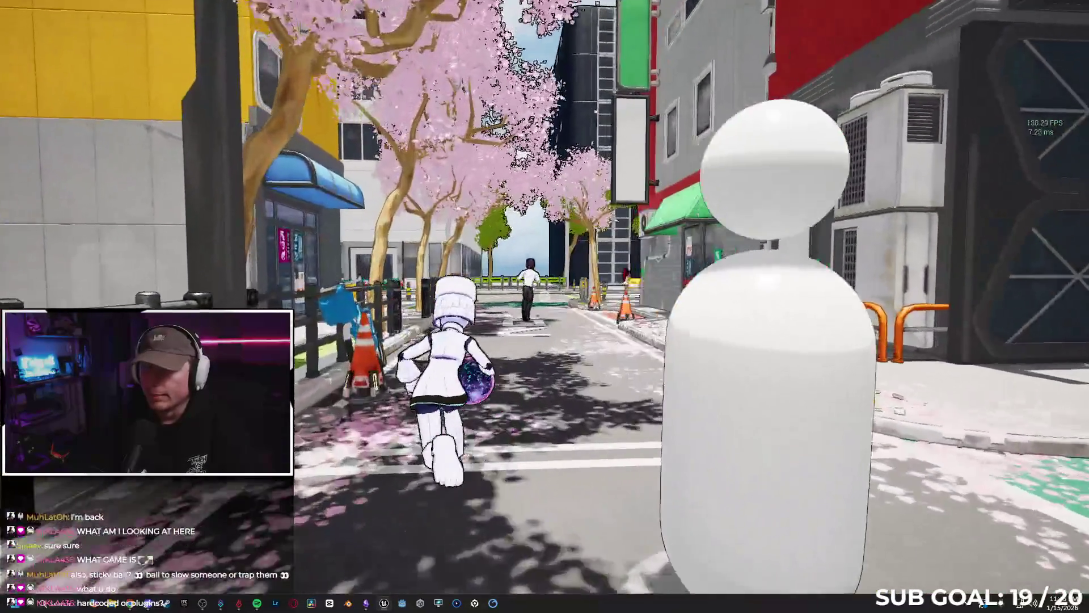
{"action": "key", "text": "w"}
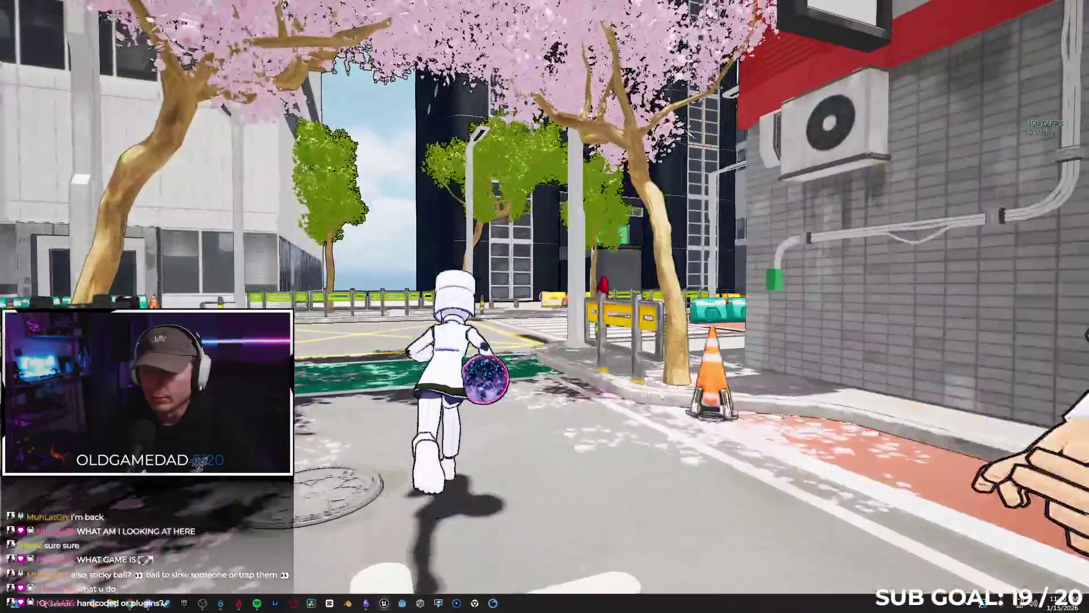
{"action": "key", "text": "w"}
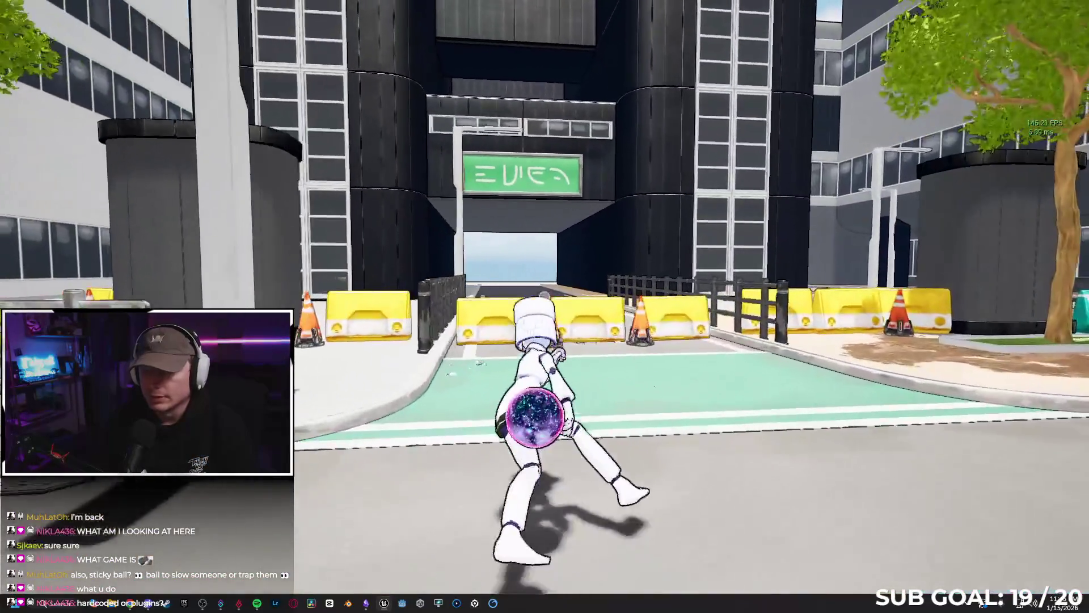
{"action": "key", "text": "w"}
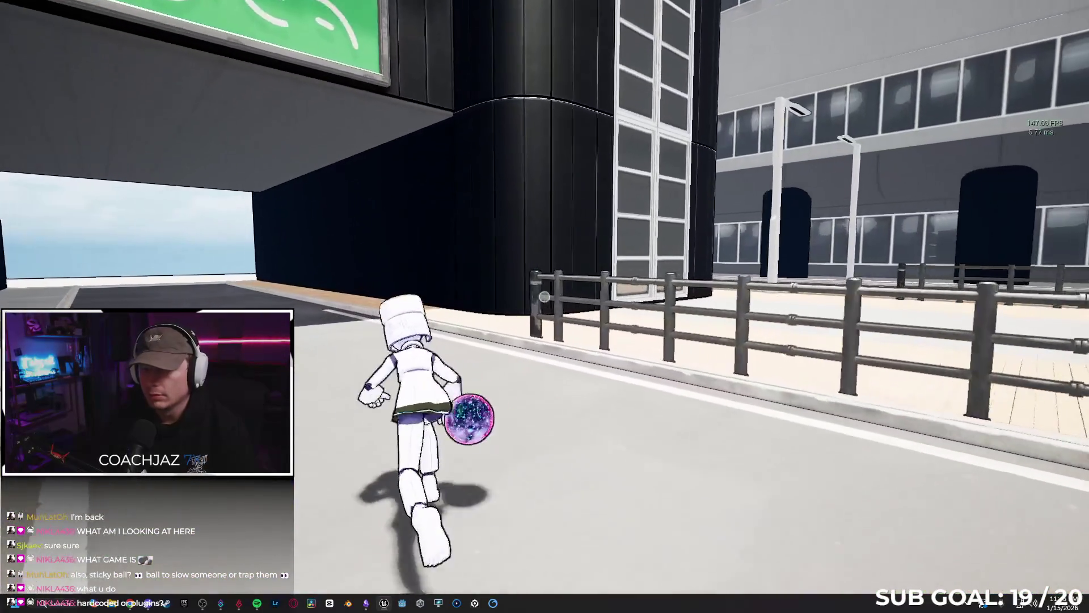
{"action": "key", "text": "w"}
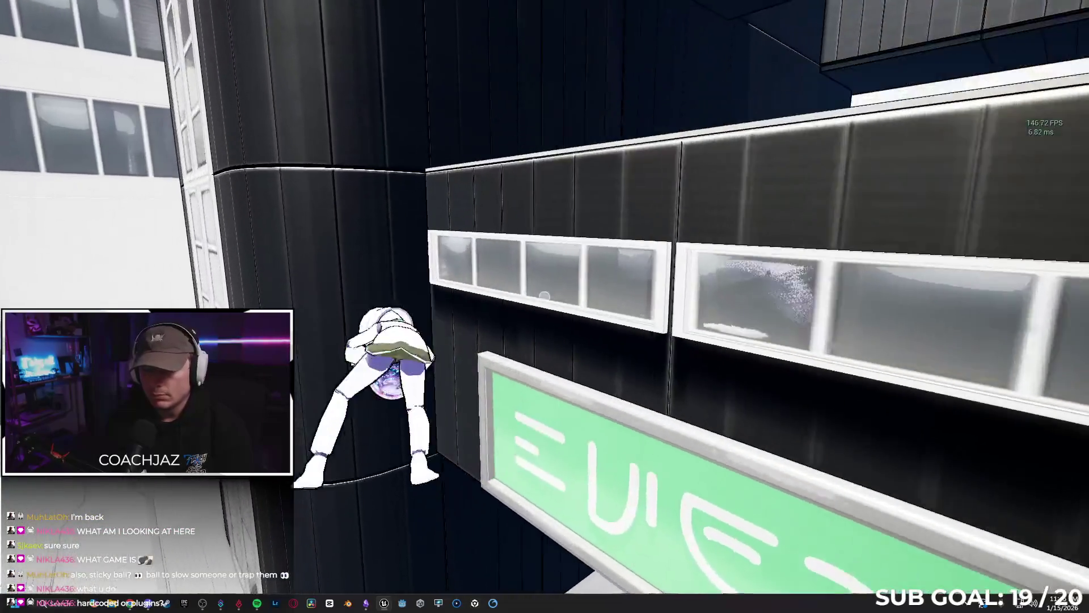
{"action": "key", "text": "w"}
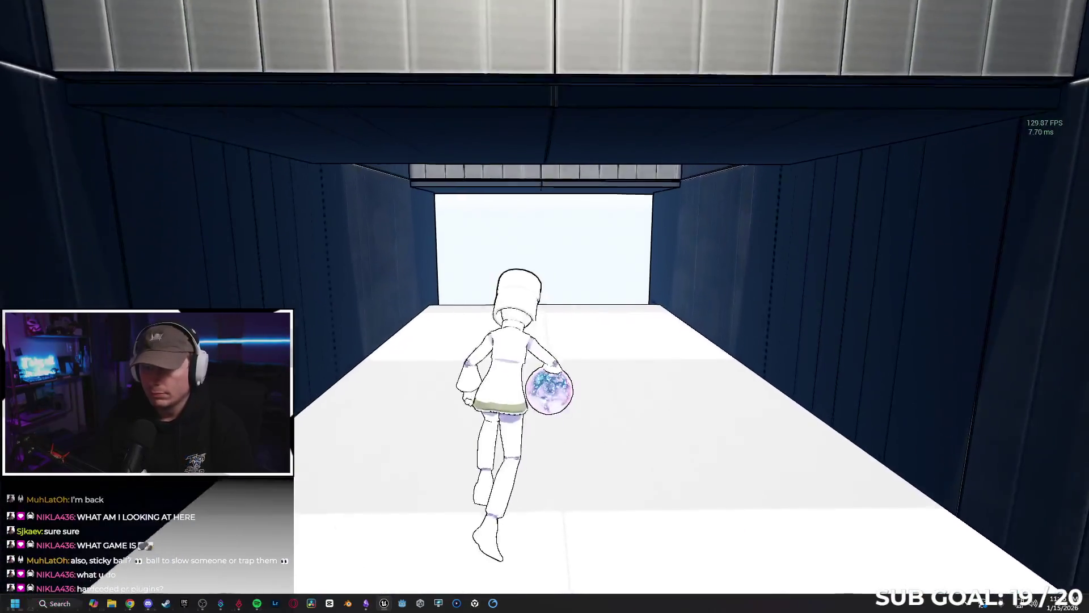
{"action": "key", "text": "w"}
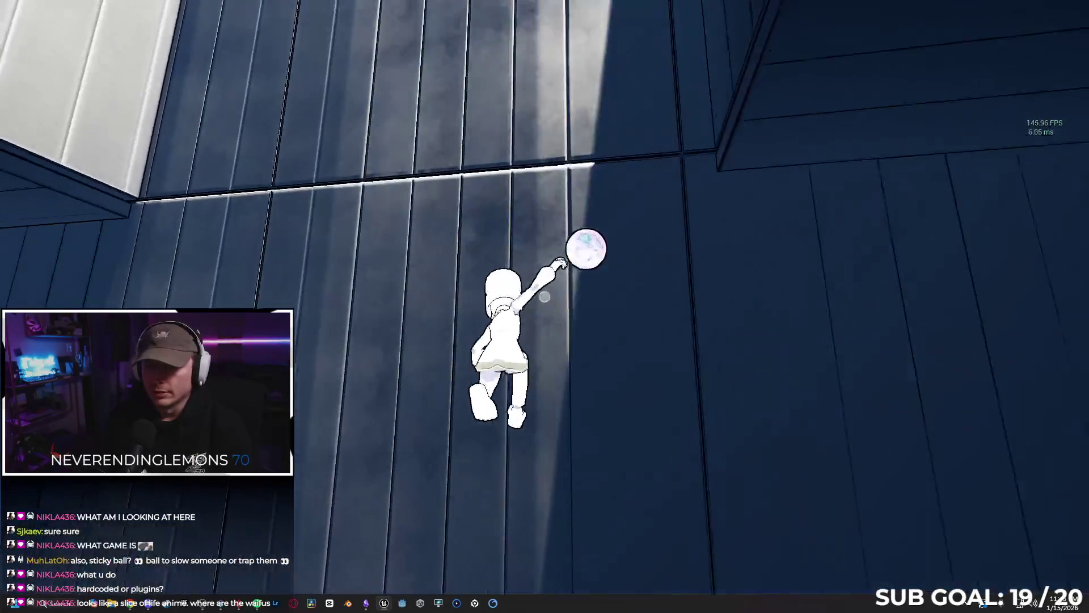
{"action": "key", "text": "w"}
{"action": "key", "text": "w"}
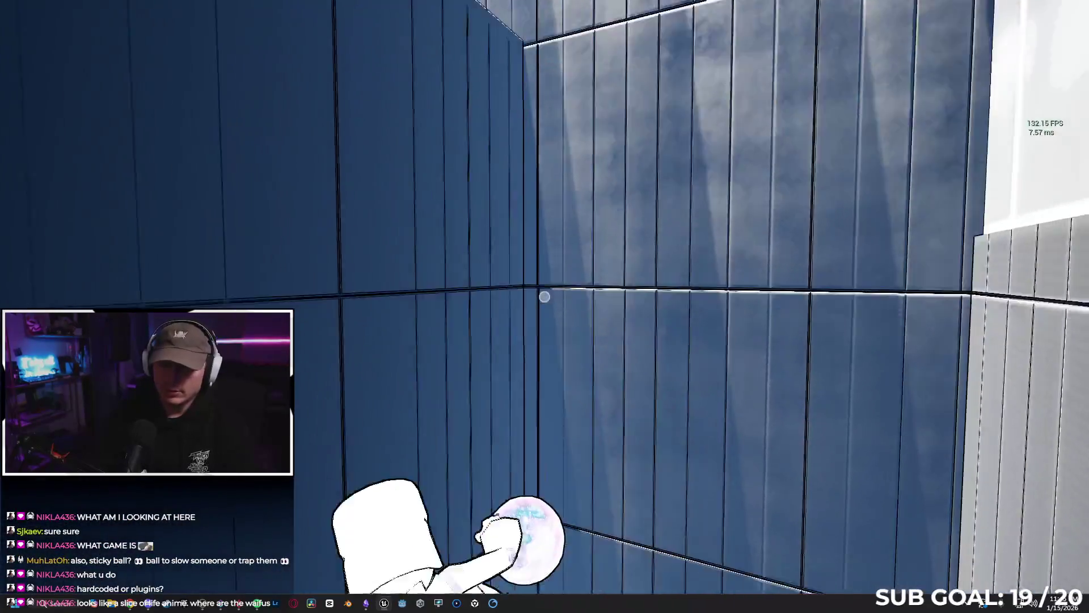
{"action": "key", "text": "w"}
{"action": "key", "text": "w"}
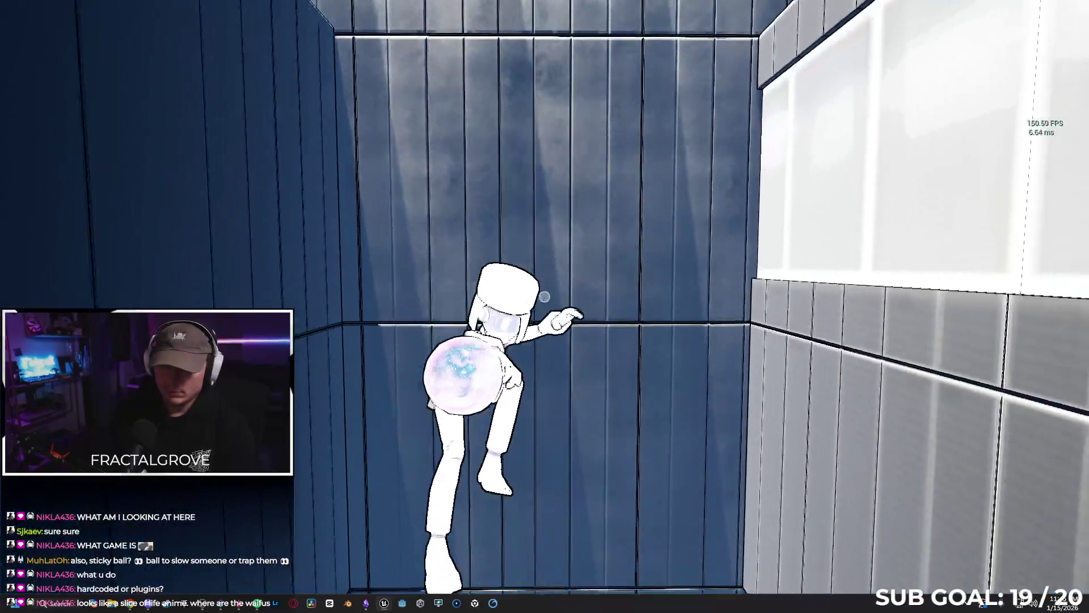
{"action": "key", "text": "w"}
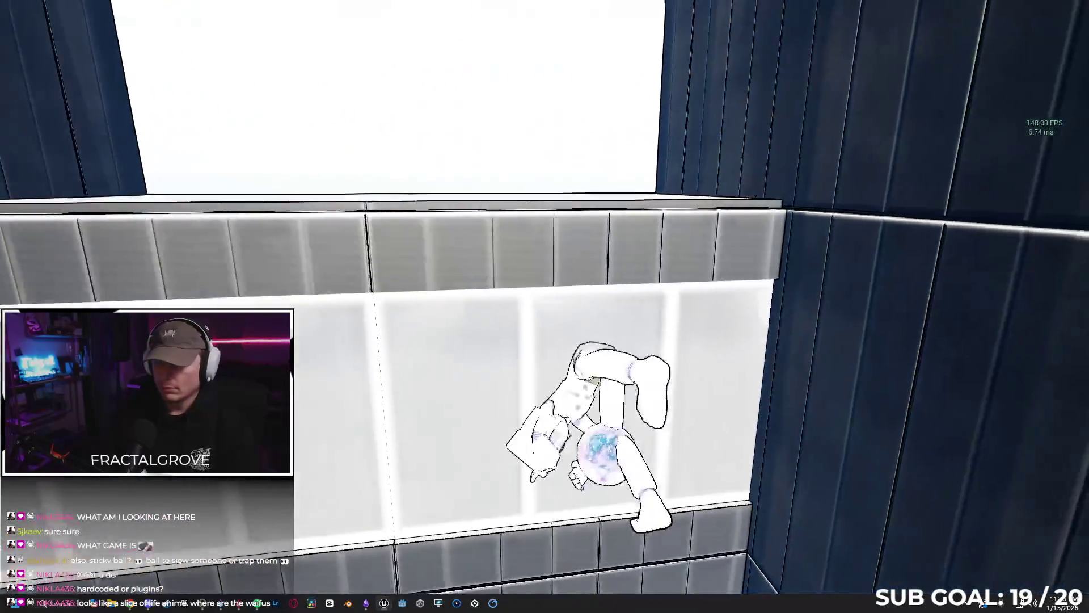
{"action": "key", "text": "w"}
{"action": "key", "text": "w"}
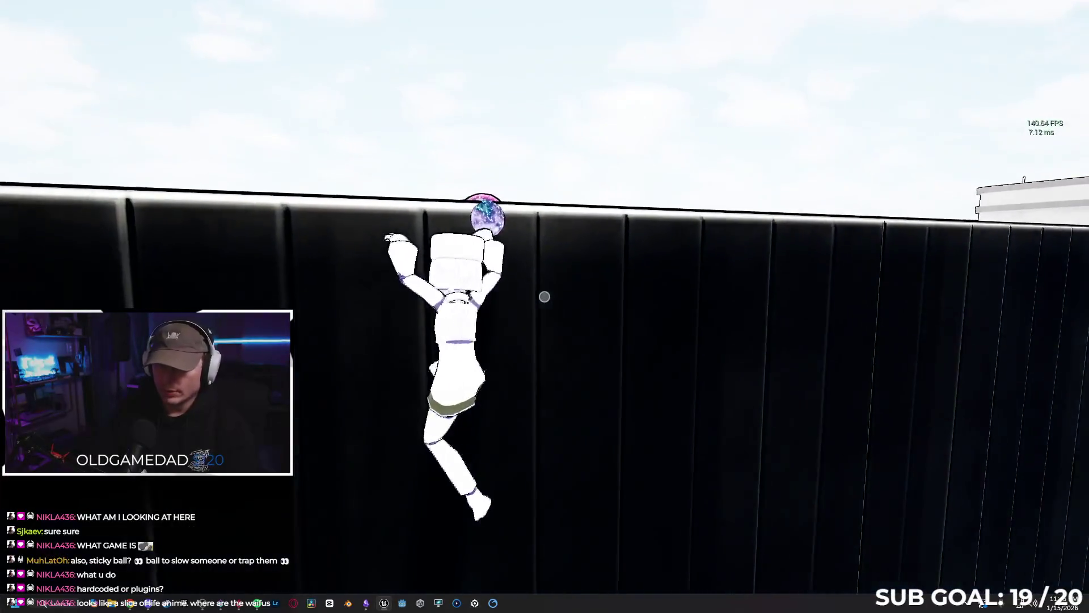
{"action": "key", "text": "w"}
{"action": "key", "text": "w"}
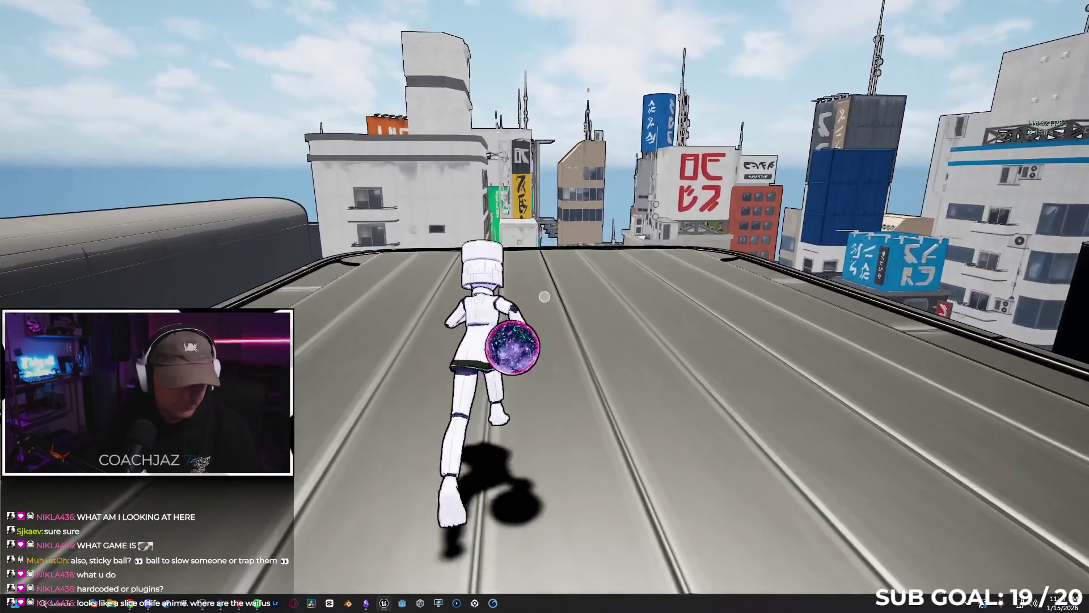
{"action": "key", "text": "space"}
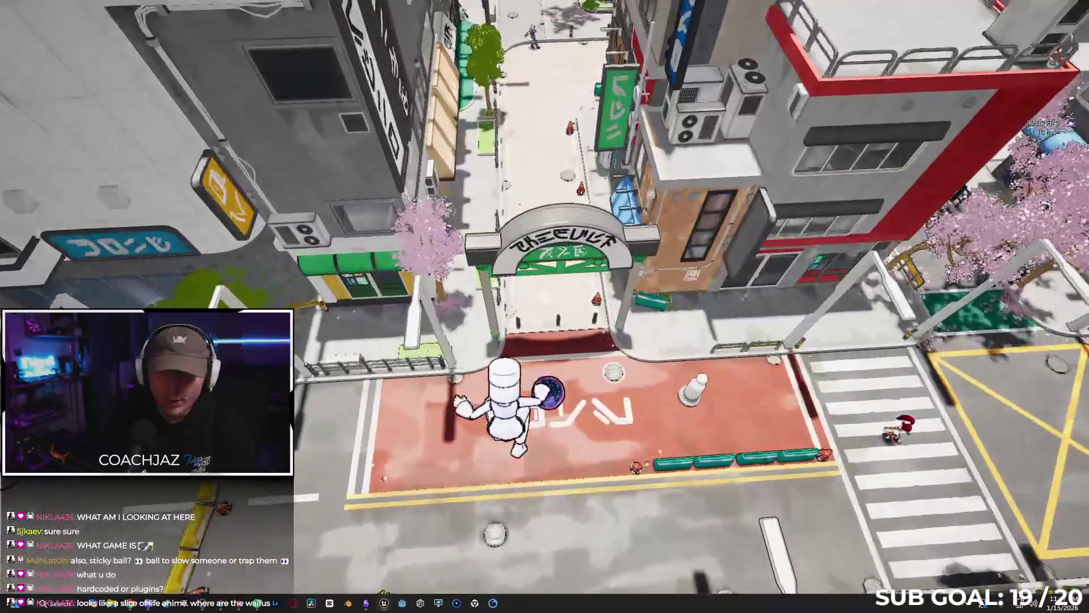
{"action": "key", "text": "w"}
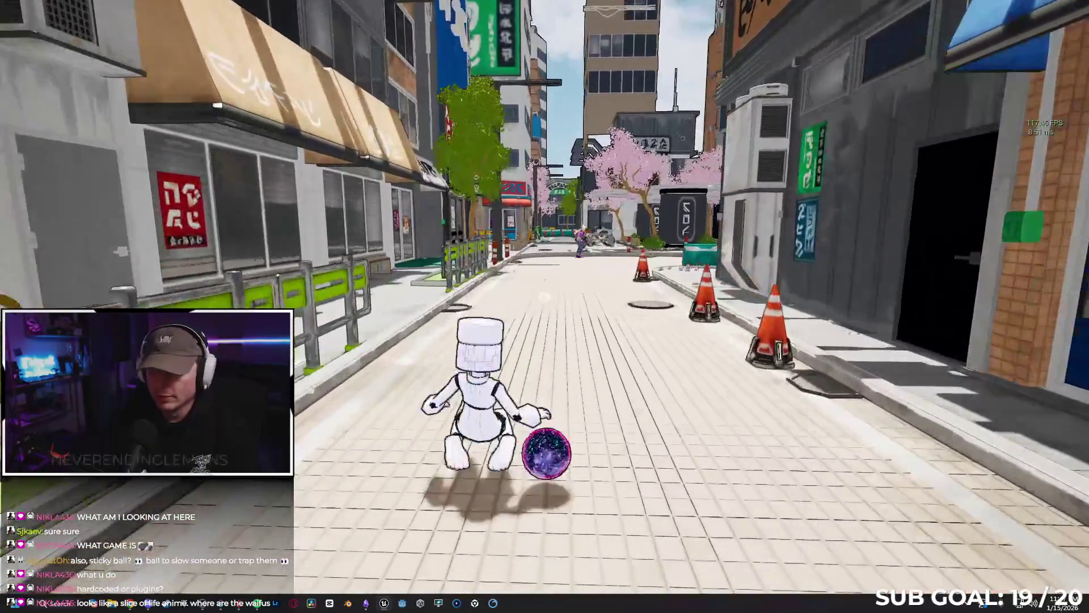
{"action": "key", "text": "w"}
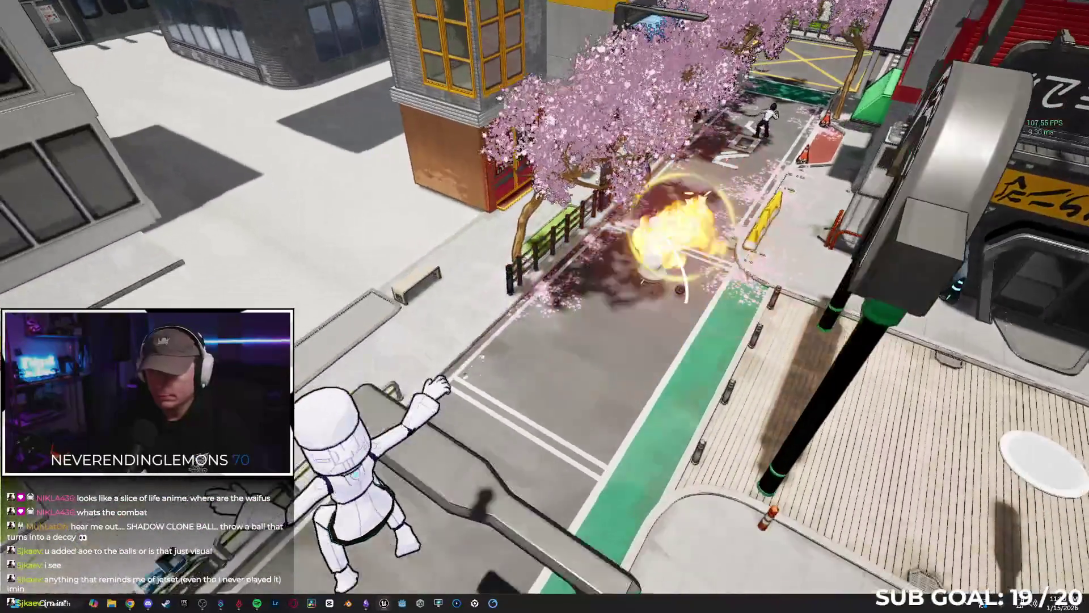
Step: Stop Play In Editor, exit immersive viewport mode, and bring the browser to the front
{"action": "key", "text": "Escape"}
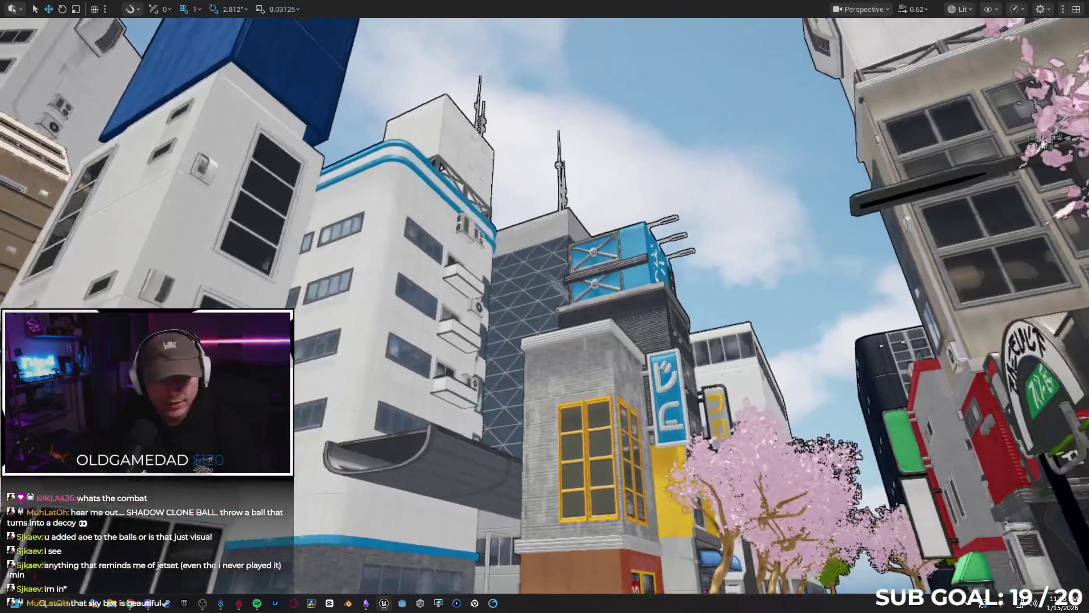
{"action": "key", "text": "F11"}
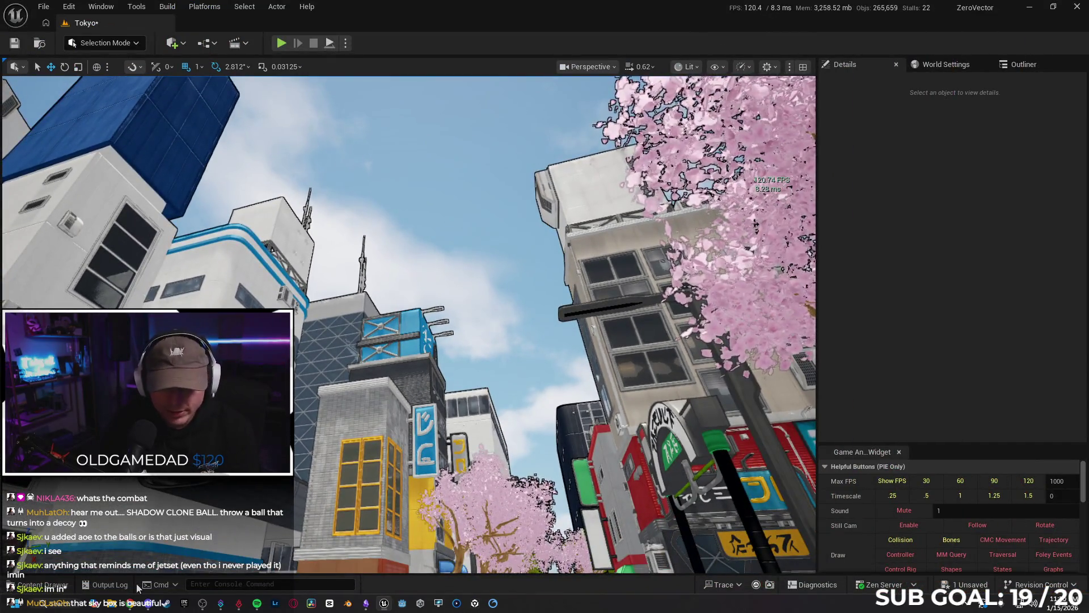
{"action": "left_click", "coordinate": [126, 606]}
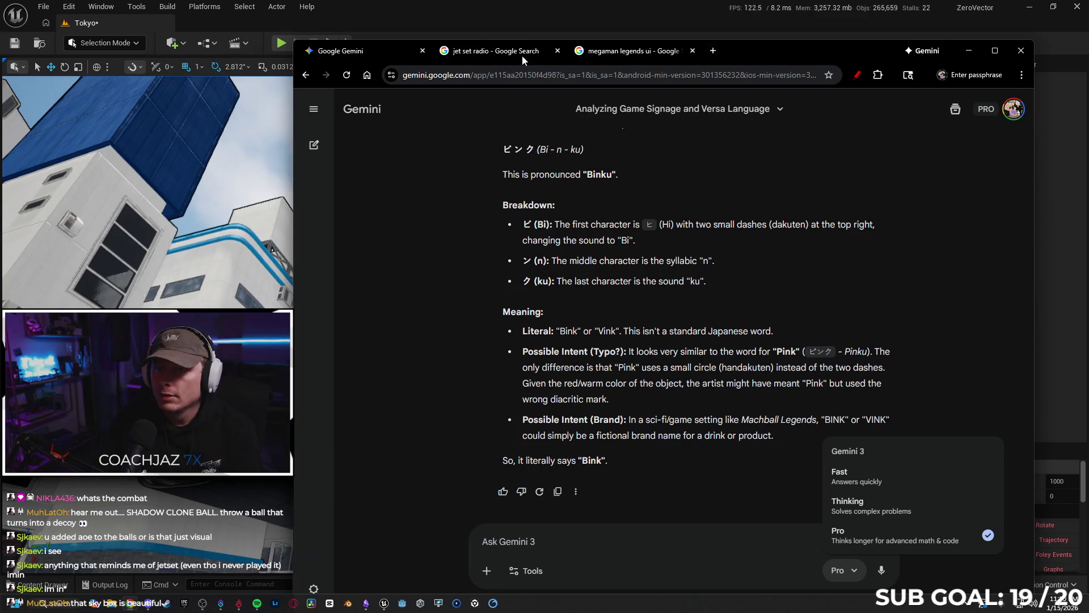
{"action": "left_click", "coordinate": [522, 56]}
{"action": "left_click", "coordinate": [532, 75]}
{"action": "type", "text": "twitch.tv"}
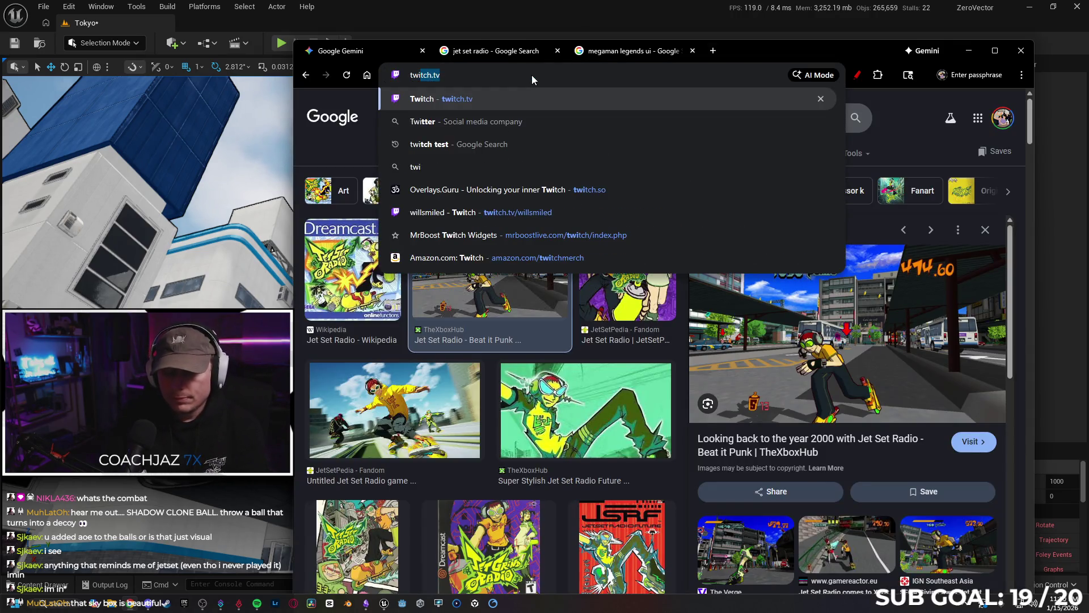
{"action": "key", "text": "Return"}
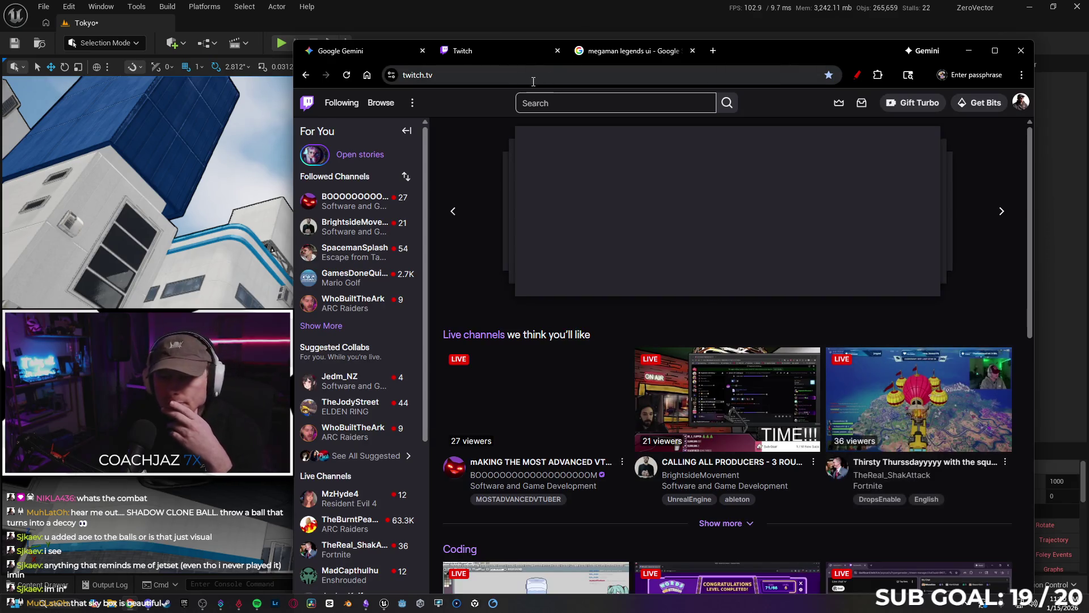
{"action": "scroll", "coordinate": [358, 241], "scroll_direction": "down", "scroll_amount": 2}
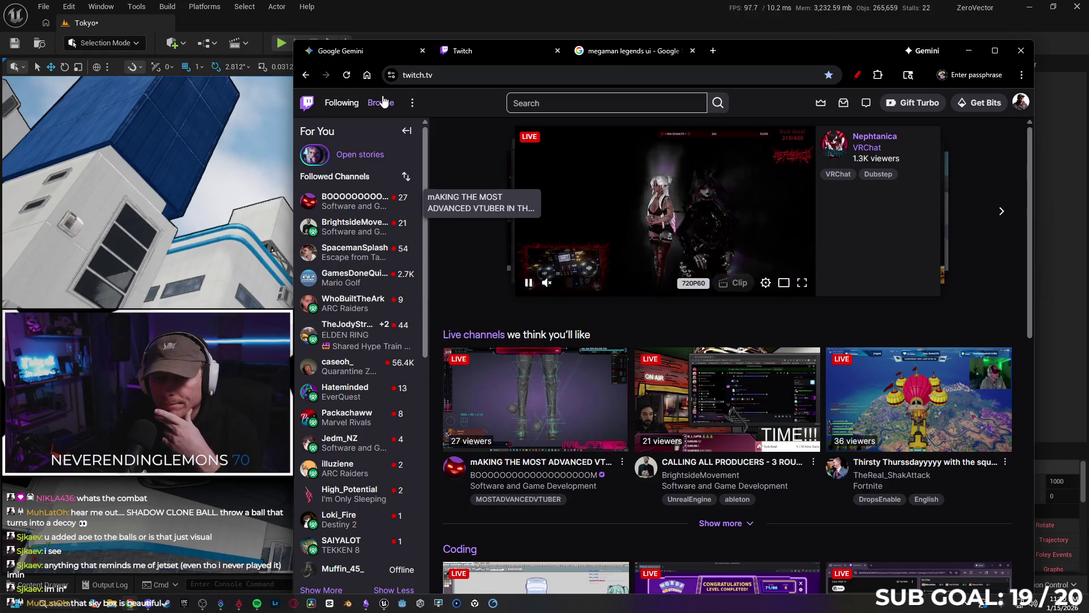
{"action": "left_click", "coordinate": [1013, 59]}
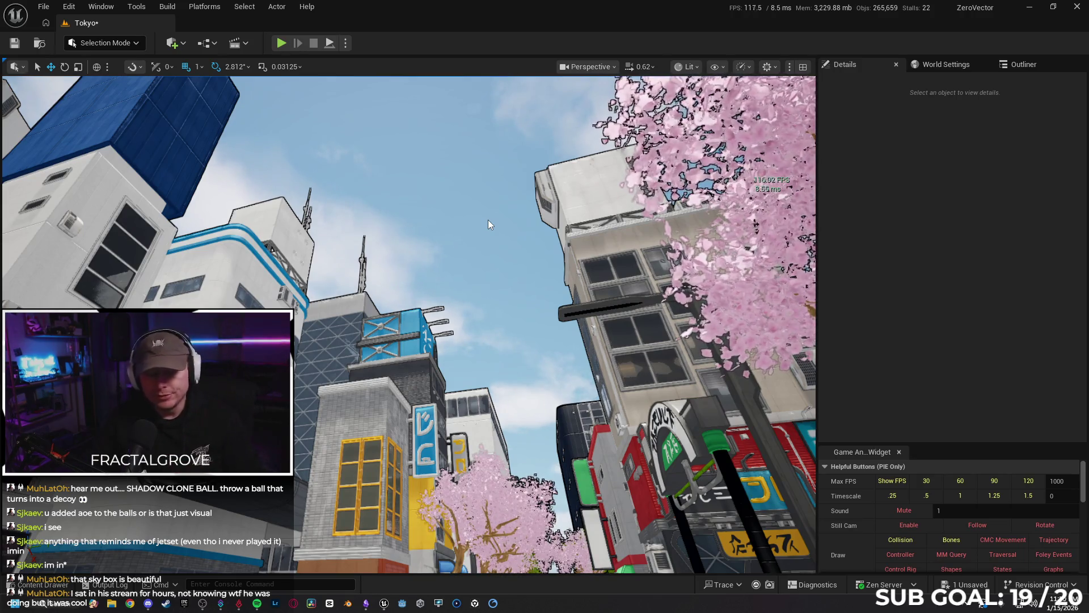
Step: Delete the dark plank, the SM_Decal_Dirt482 decal on the white wall, and the beige-wall decal
{"action": "mouse_move", "coordinate": [545, 237]}
{"action": "left_mouse_down"}
{"action": "mouse_move", "coordinate": [539, 278]}
{"action": "mouse_move", "coordinate": [523, 295]}
{"action": "mouse_move", "coordinate": [502, 300]}
{"action": "mouse_move", "coordinate": [458, 285]}
{"action": "left_mouse_up"}
{"action": "left_click", "coordinate": [429, 247]}
{"action": "key", "text": "Delete"}
{"action": "left_click_drag", "start_coordinate": [429, 247], "coordinate": [423, 250]}
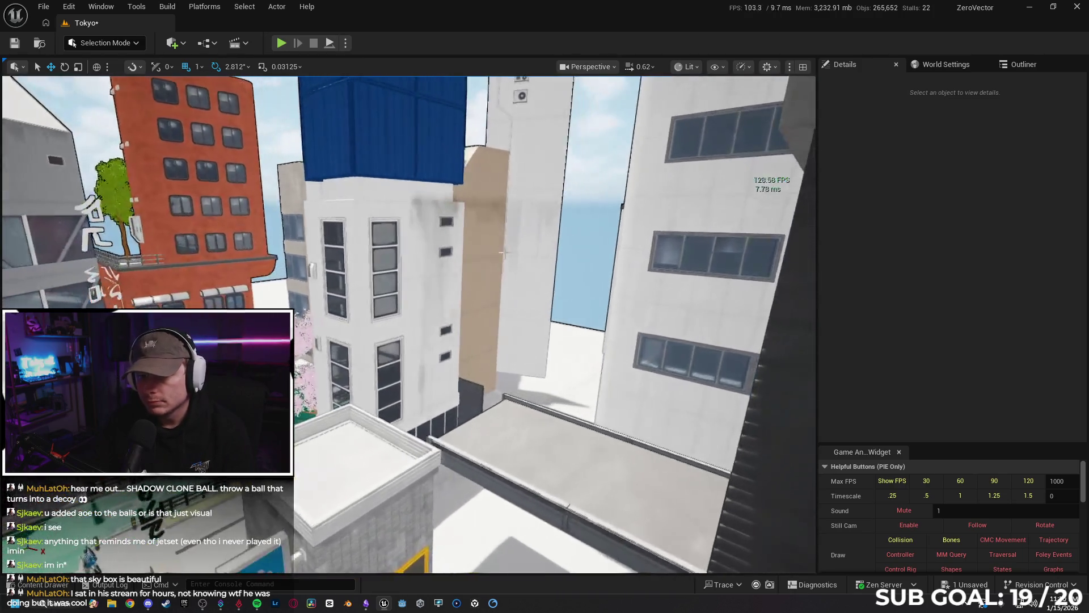
{"action": "left_click", "coordinate": [431, 203]}
{"action": "key", "text": "Delete"}
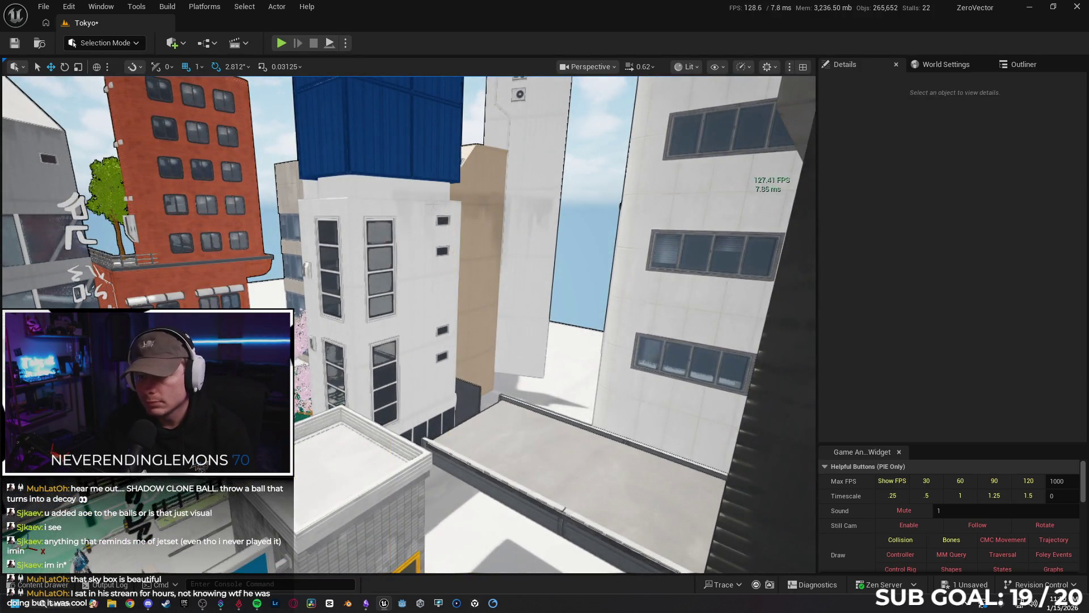
{"action": "left_click", "coordinate": [488, 226]}
{"action": "key", "text": "Delete"}
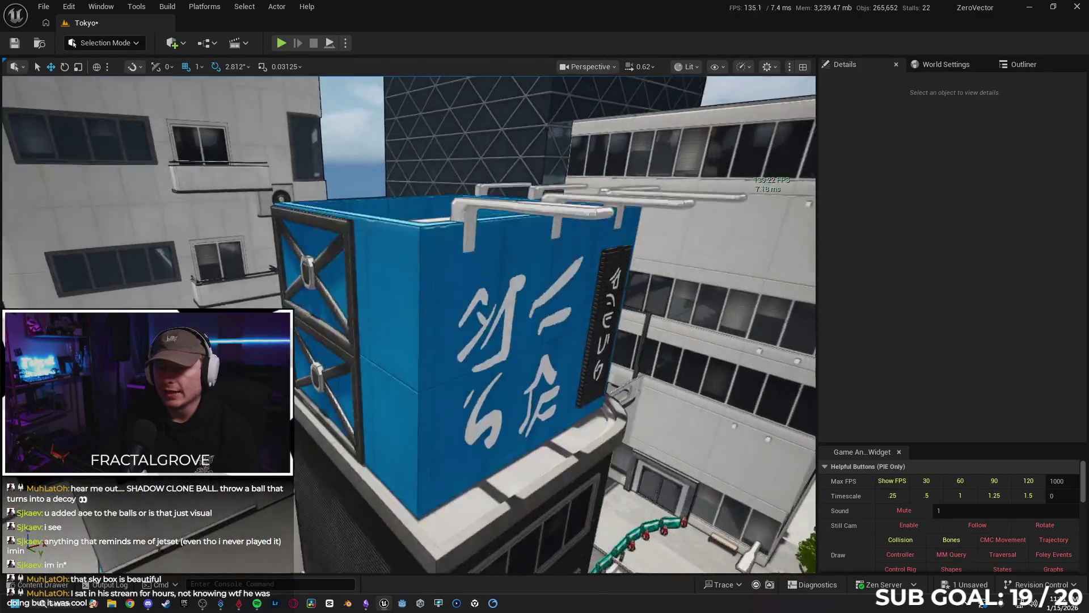
Step: Fly around the buildings and rooftops to check the walls are clean
{"action": "key", "text": "s"}
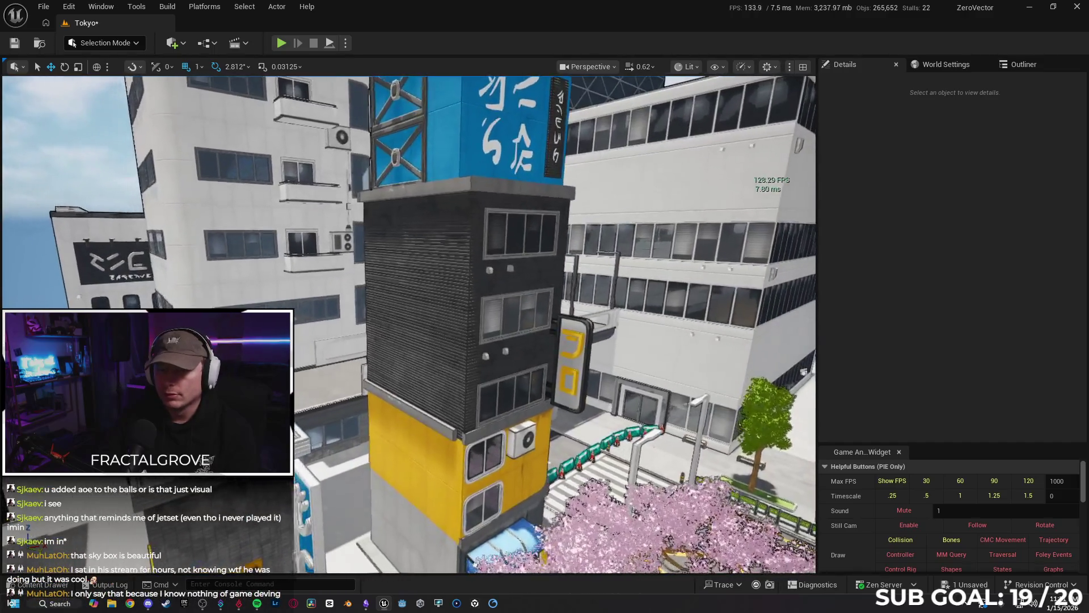
{"action": "key", "text": "q"}
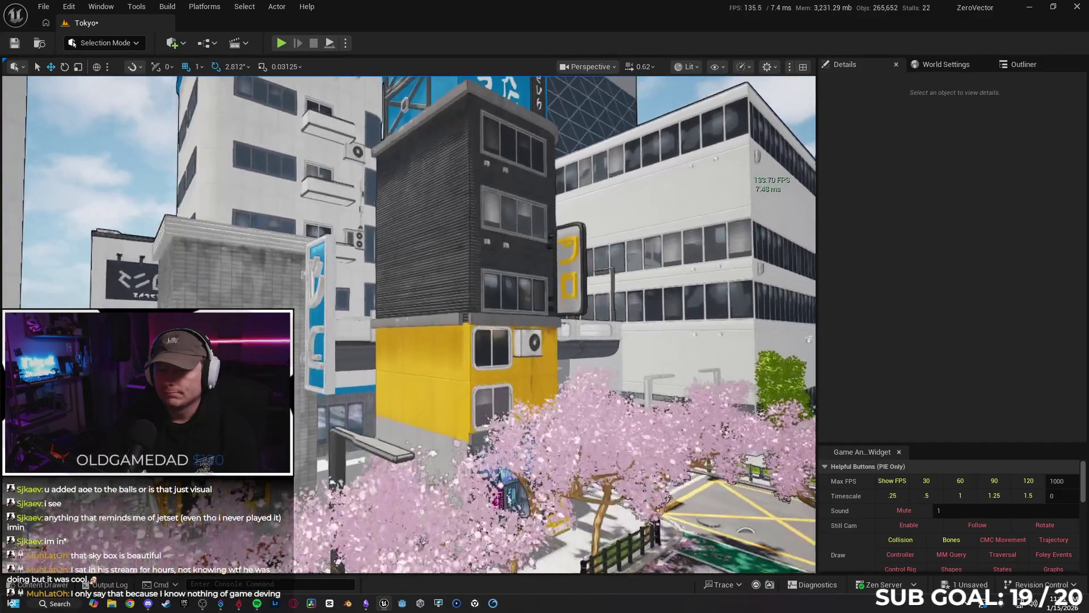
{"action": "key", "text": "e"}
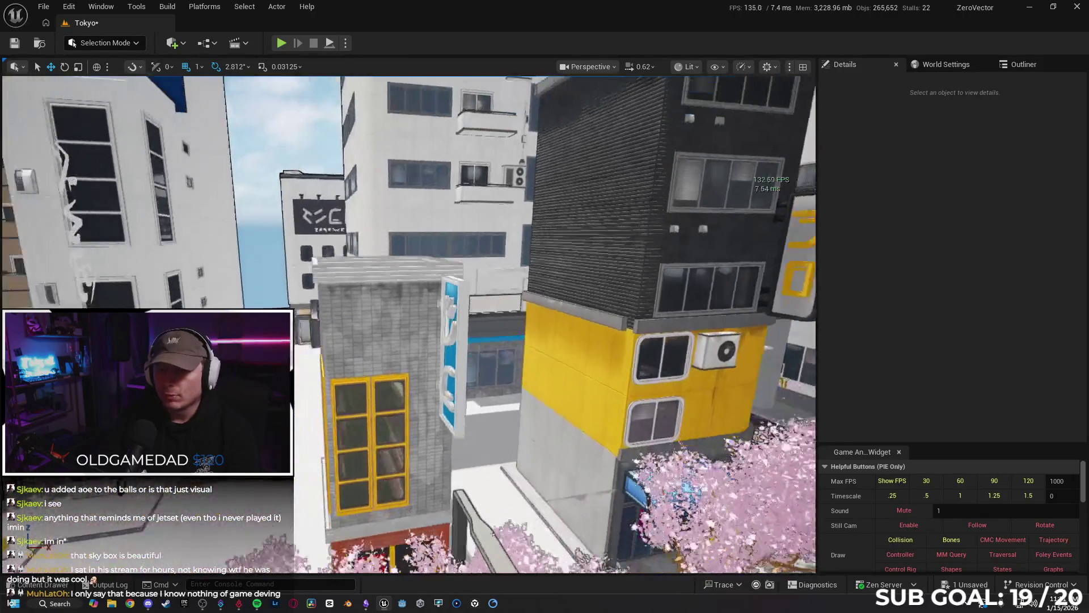
{"action": "key", "text": "s"}
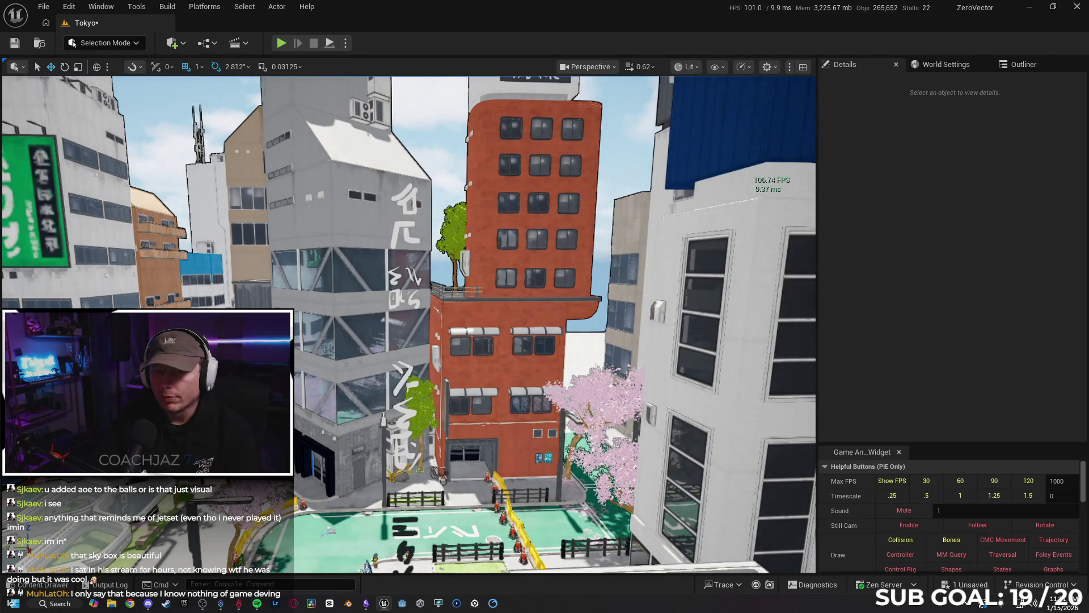
Step: Delete the vertical graffiti lettering on the walls, applying the deletion to all grouped pieces
{"action": "left_click", "coordinate": [404, 238]}
{"action": "key", "text": "Delete"}
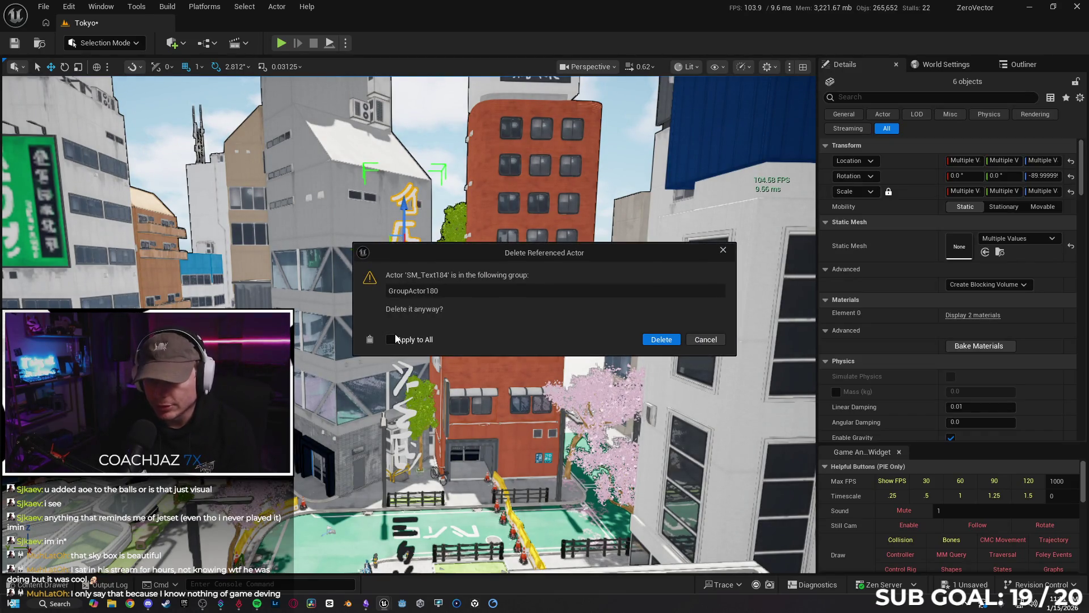
{"action": "left_click", "coordinate": [662, 340]}
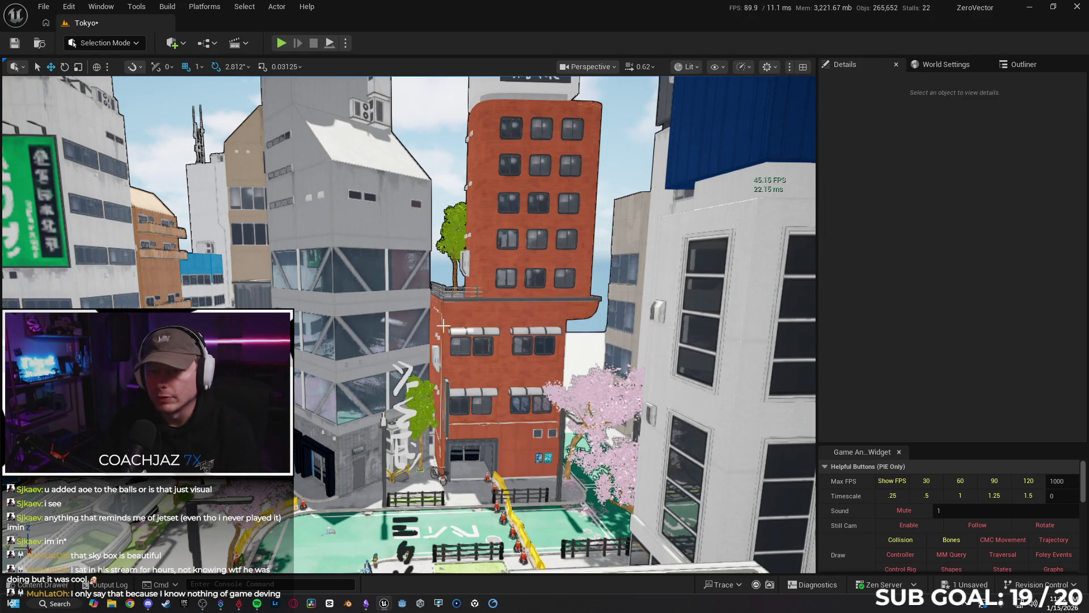
{"action": "left_click", "coordinate": [421, 377]}
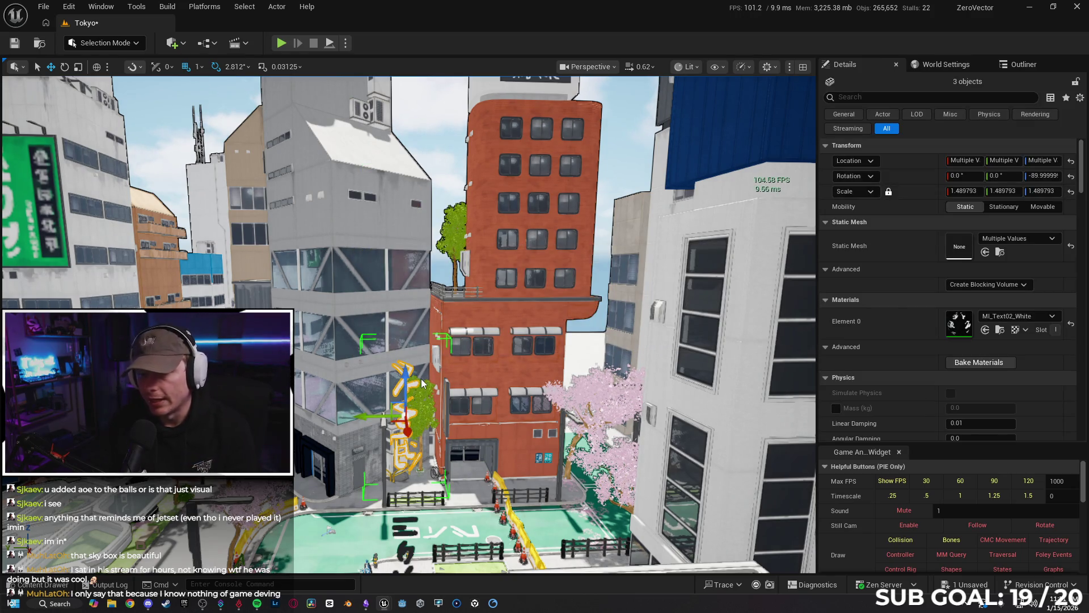
{"action": "key", "text": "Delete"}
{"action": "left_click", "coordinate": [655, 343]}
{"action": "left_click", "coordinate": [400, 339]}
{"action": "left_click", "coordinate": [659, 341]}
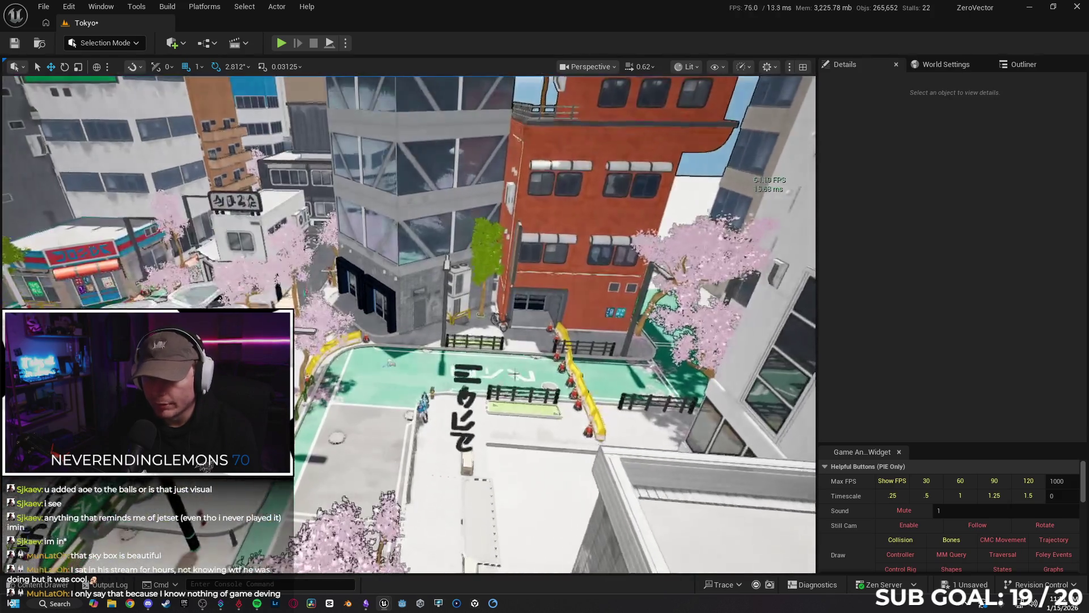
Step: Delete the painted text on the street and confirm removing its pieces
{"action": "left_click", "coordinate": [465, 377]}
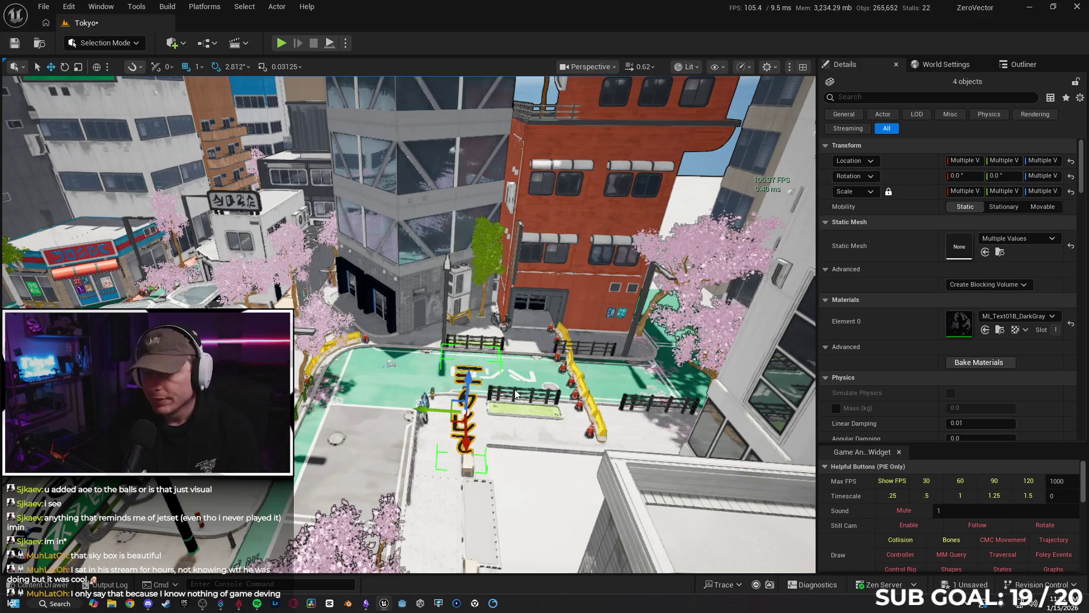
{"action": "key", "text": "Delete"}
{"action": "left_click", "coordinate": [659, 339]}
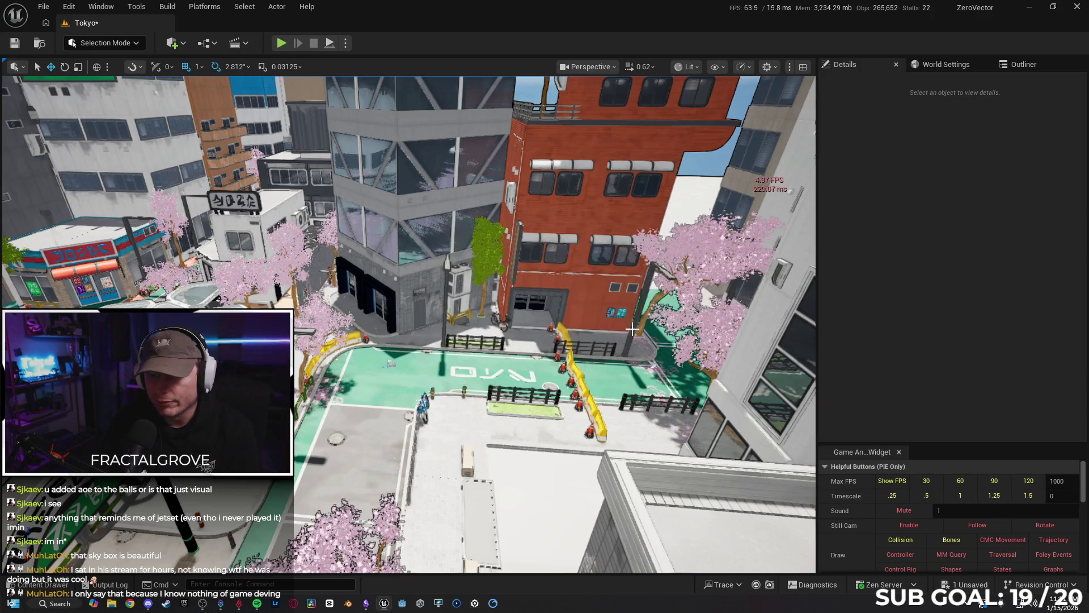
Step: Fly over the dark tower's rooftop to inspect the blue sign and tower corner
{"action": "key", "text": "w"}
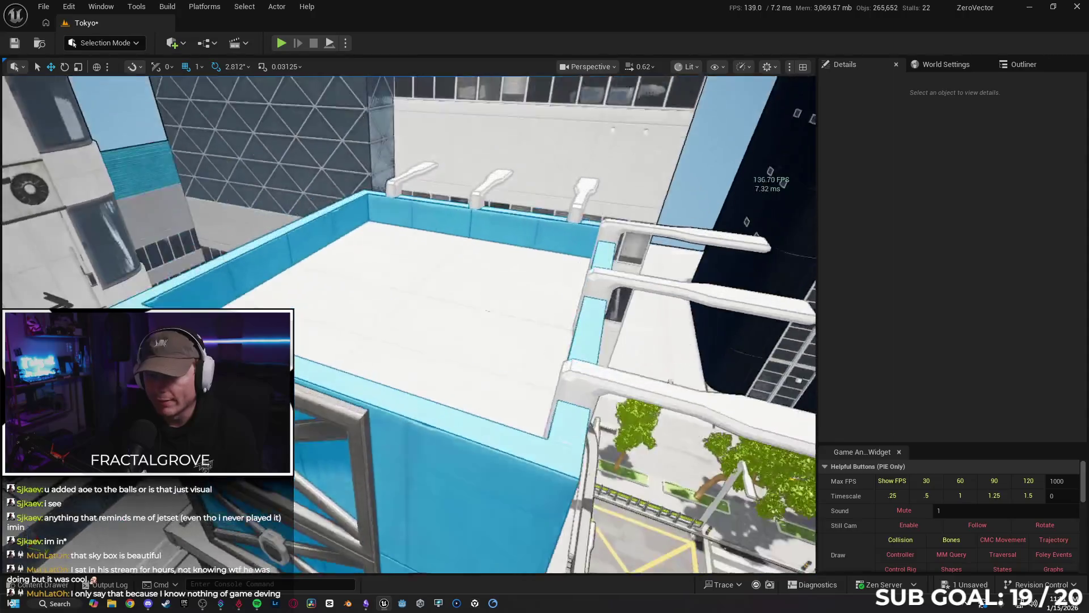
{"action": "key", "text": "s"}
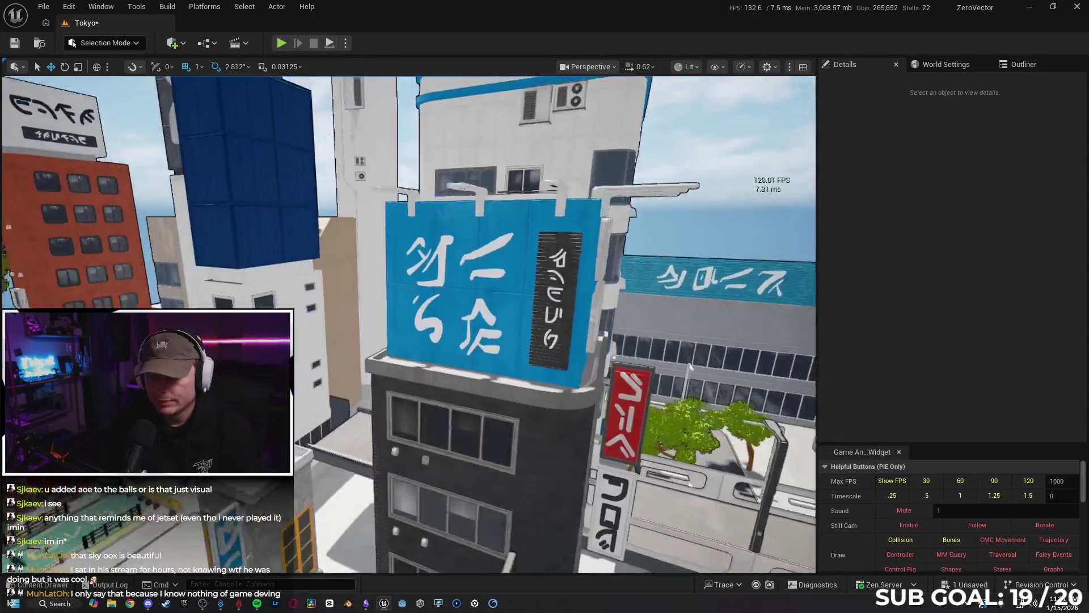
{"action": "key", "text": "w"}
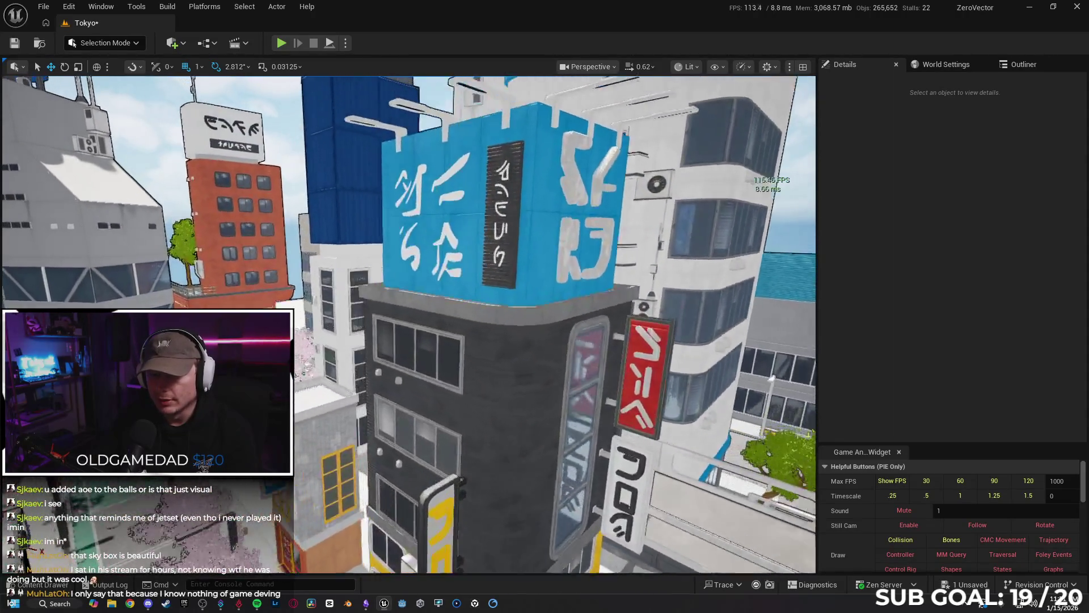
{"action": "key", "text": "s"}
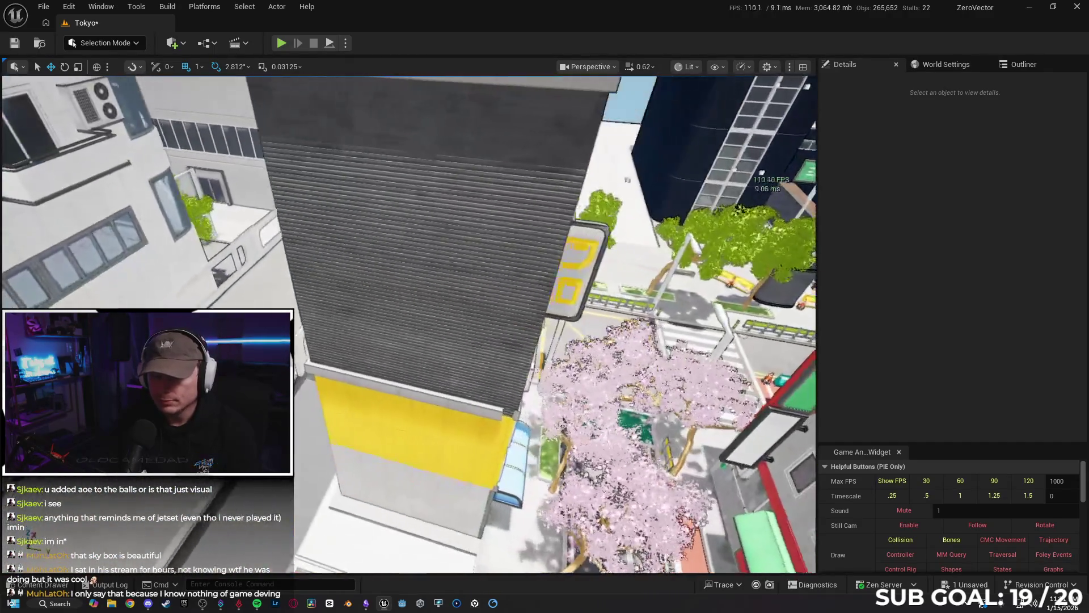
{"action": "key", "text": "s"}
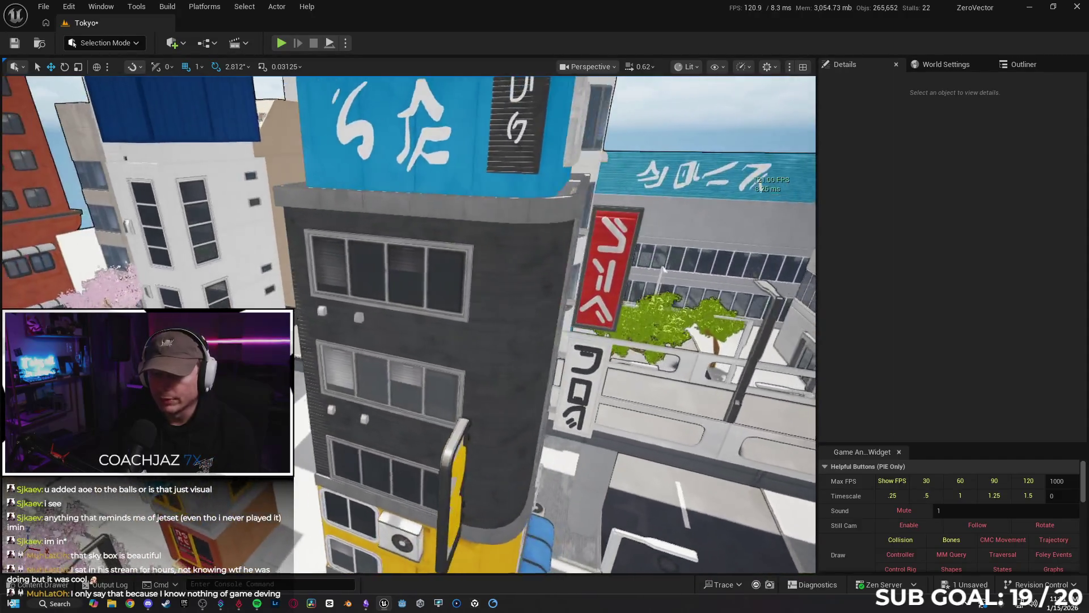
Step: Inspect the tower's window and dark side walls, then switch to Twitch in the browser
{"action": "key", "text": "w"}
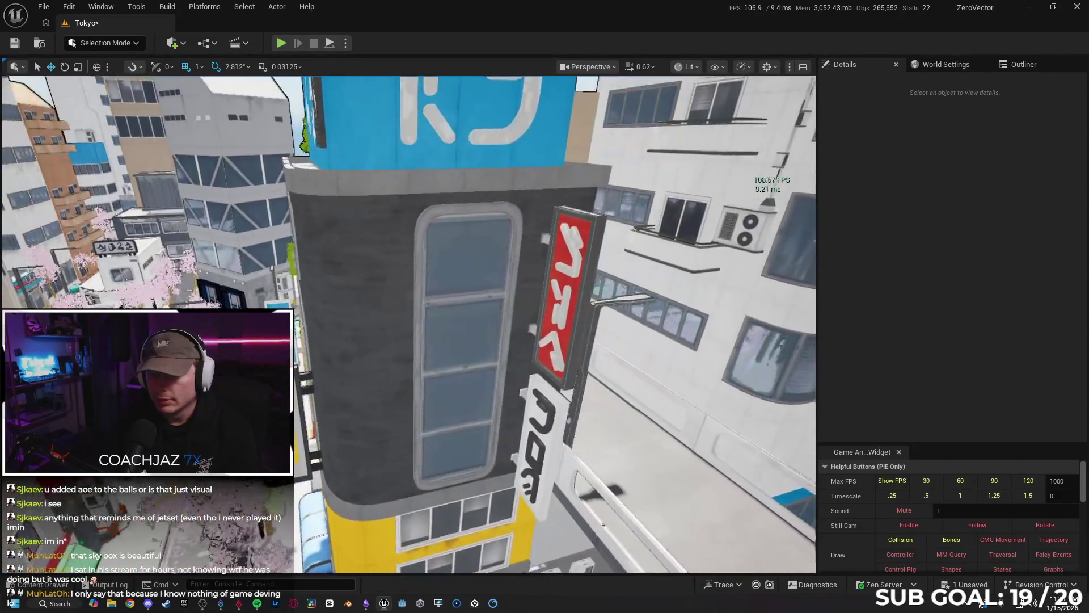
{"action": "key", "text": "w"}
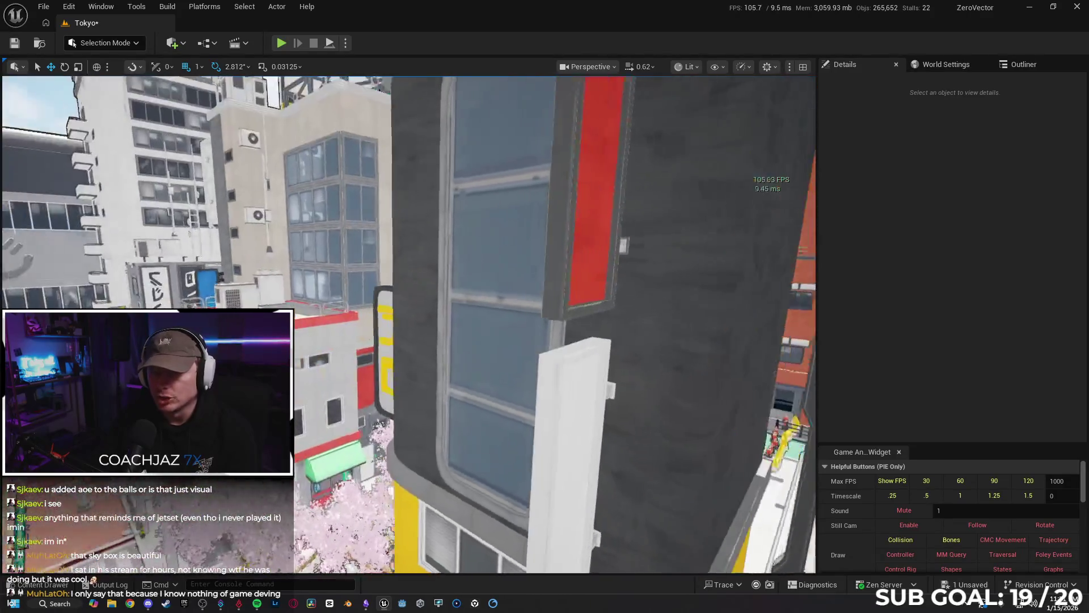
{"action": "key", "text": "s"}
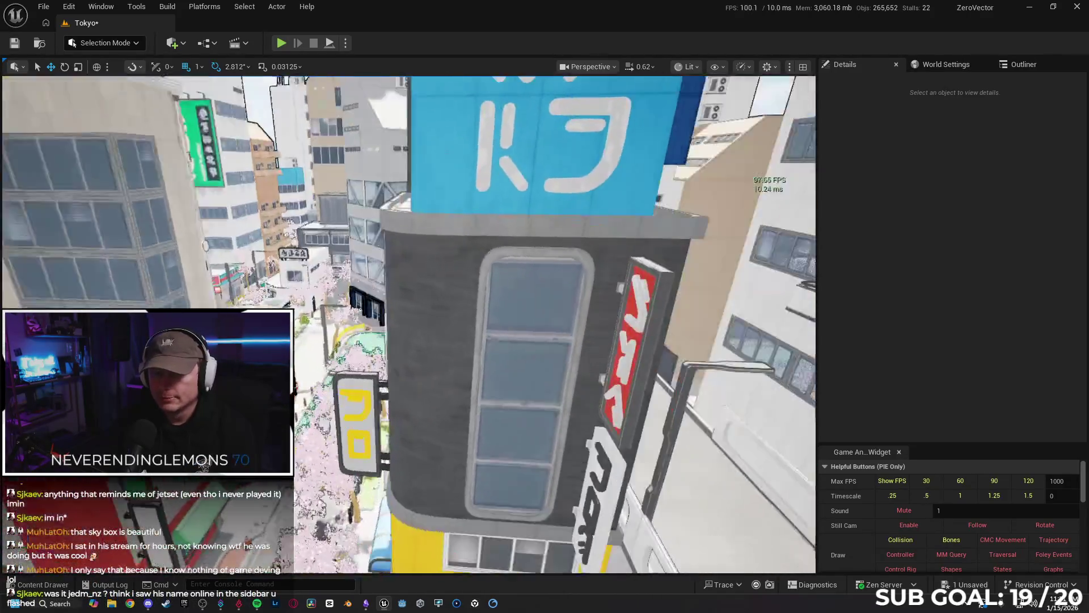
{"action": "key", "text": "a"}
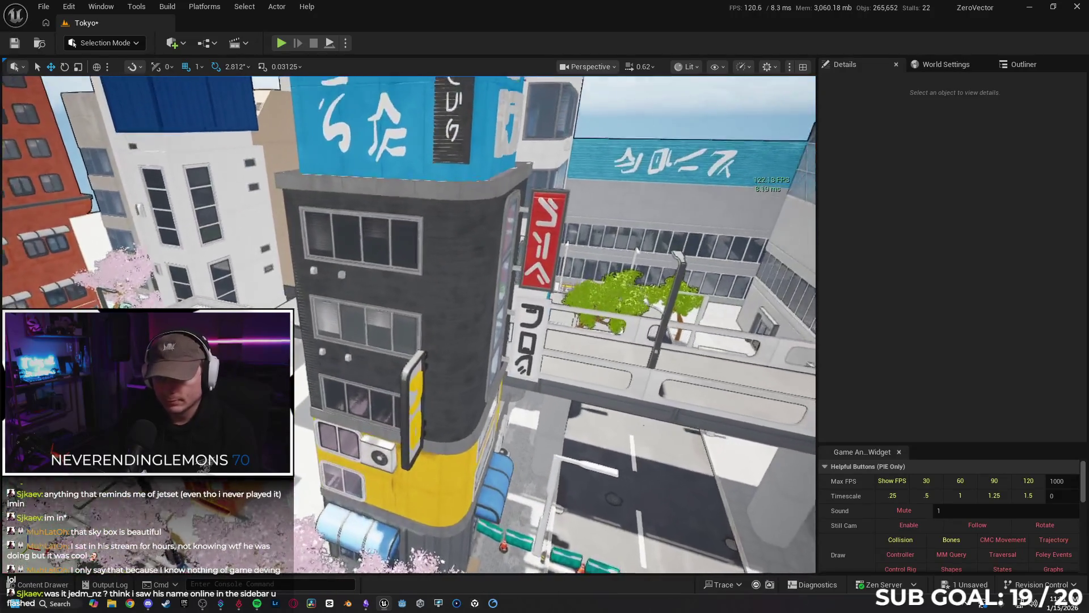
{"action": "key", "text": "w"}
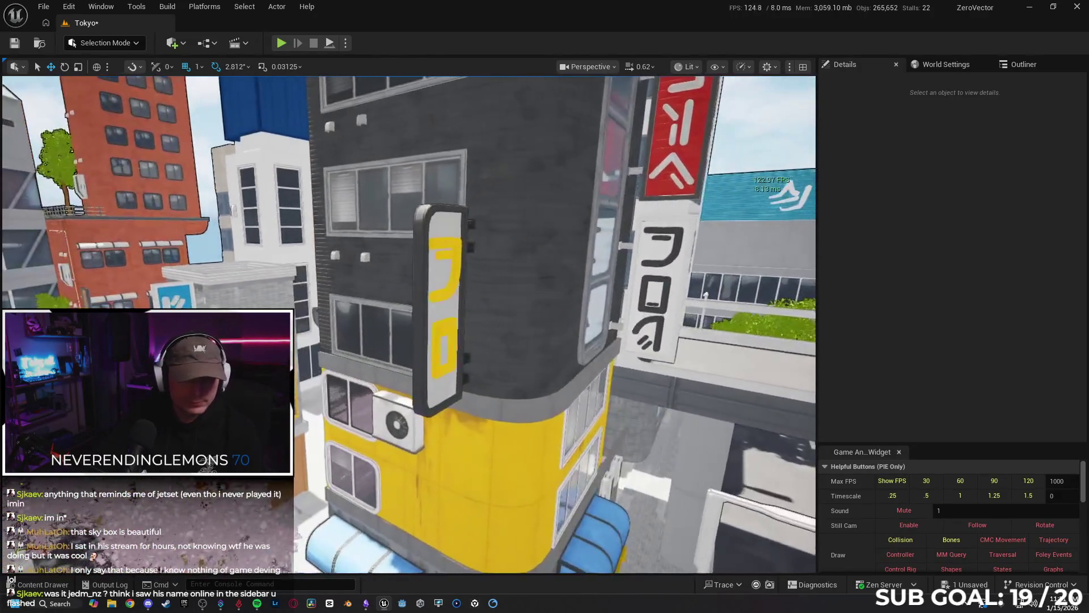
{"action": "key", "text": "d"}
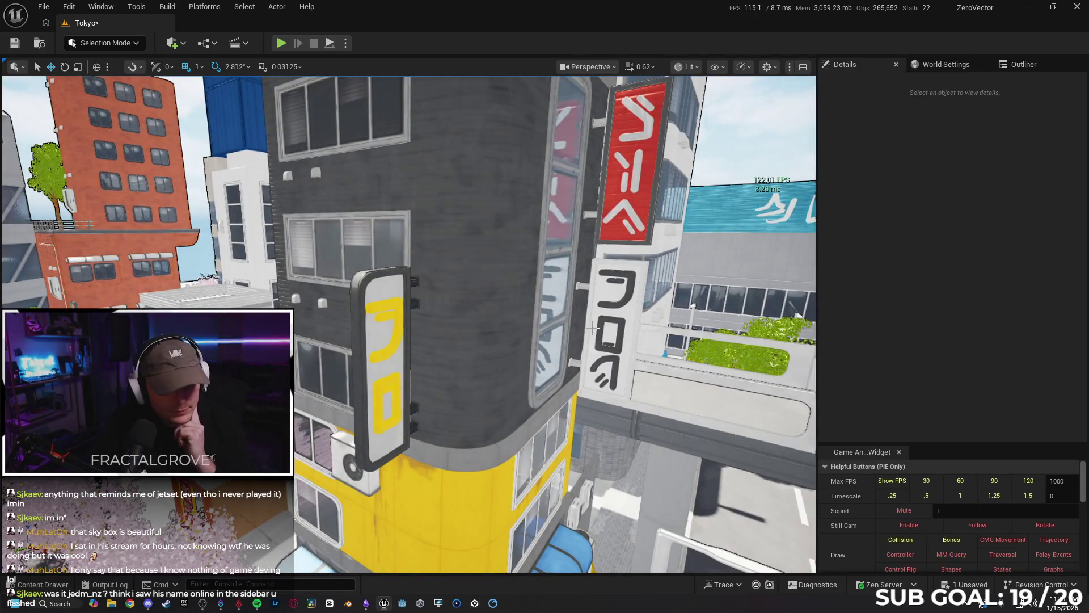
{"action": "key", "text": "super+3"}
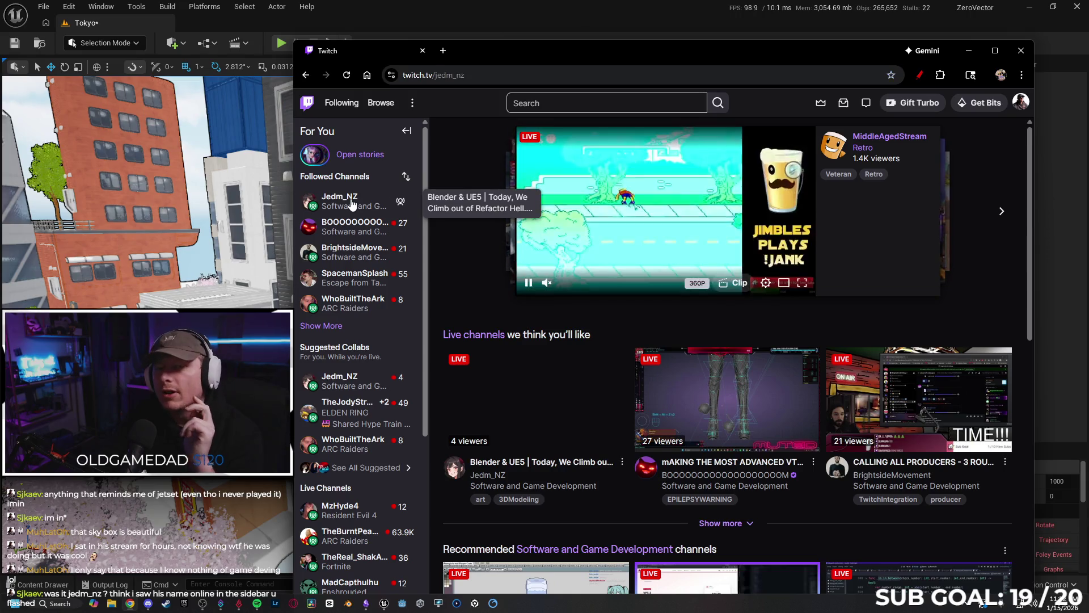
Step: Open the followed streamer's channel full screen and send 'GlY PE' in chat
{"action": "left_click", "coordinate": [352, 204]}
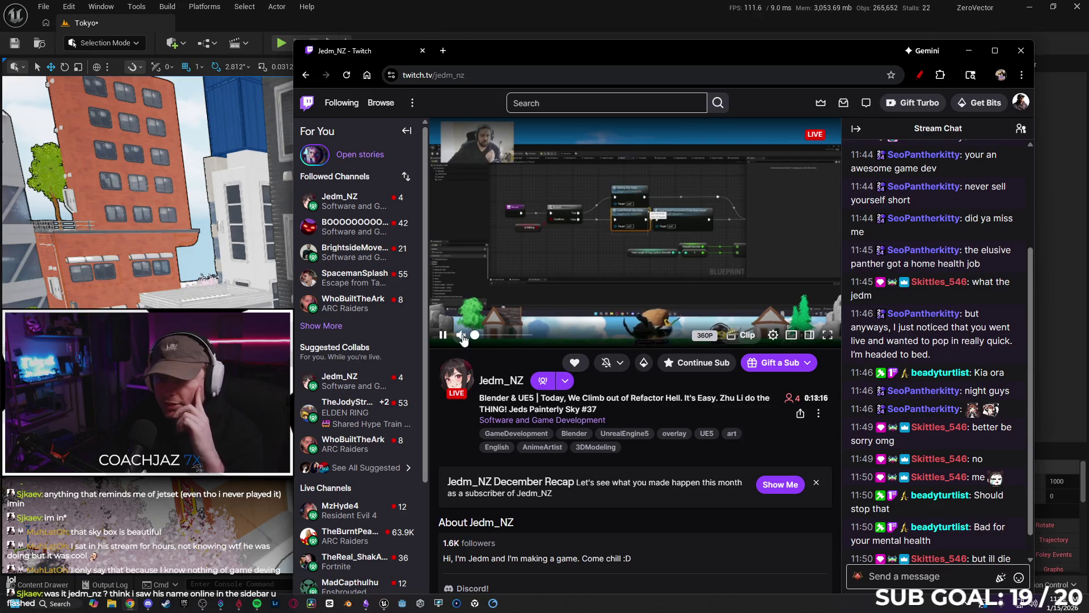
{"action": "left_click", "coordinate": [994, 51]}
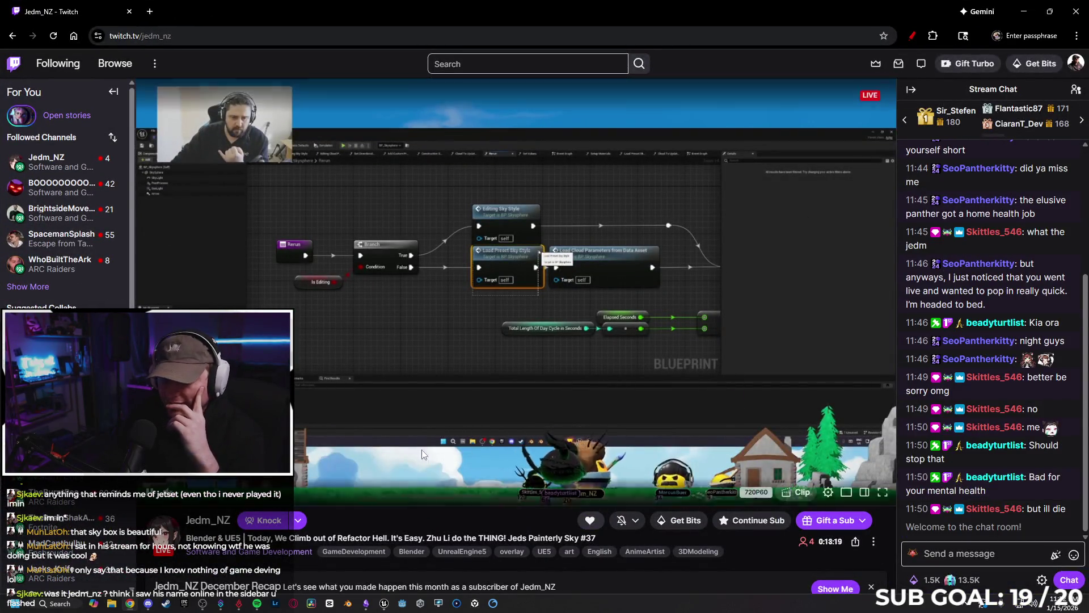
{"action": "left_click", "coordinate": [957, 554]}
{"action": "type", "text": "Gl"}
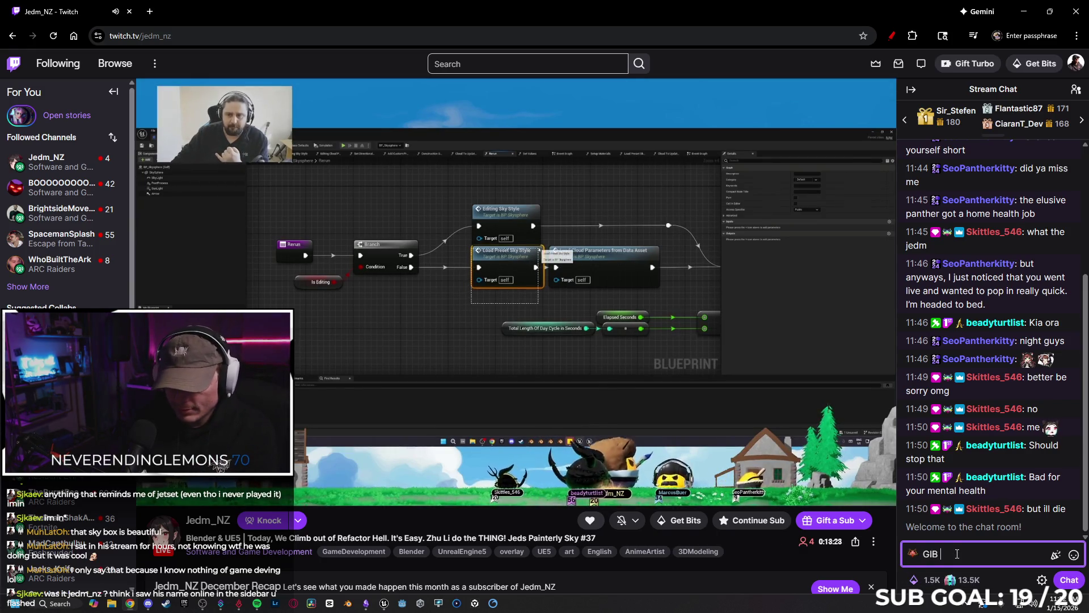
{"action": "type", "text": "Y P"}
{"action": "type", "text": "LEASE"}
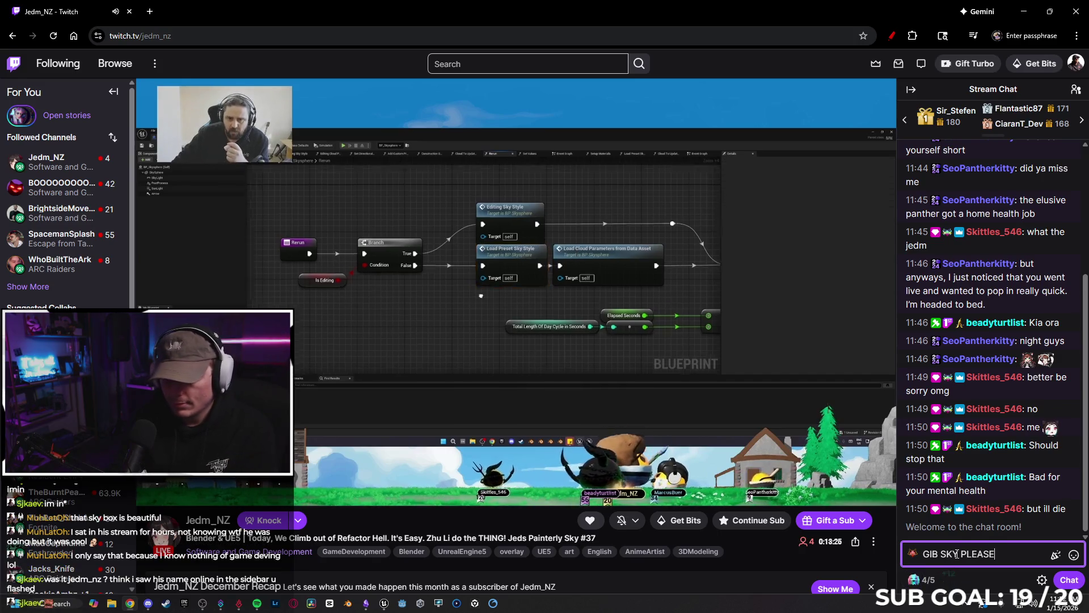
{"action": "key", "text": "Return"}
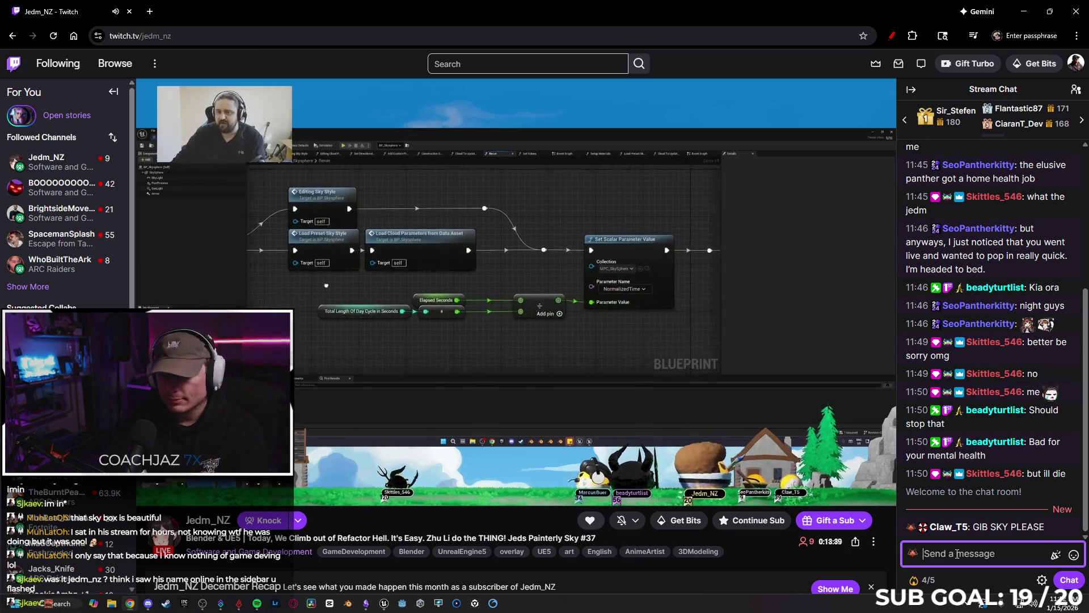
Step: Post 'hell yeah' and 'okay back to my project' in the stream chat
{"action": "type", "text": "hell yeah"}
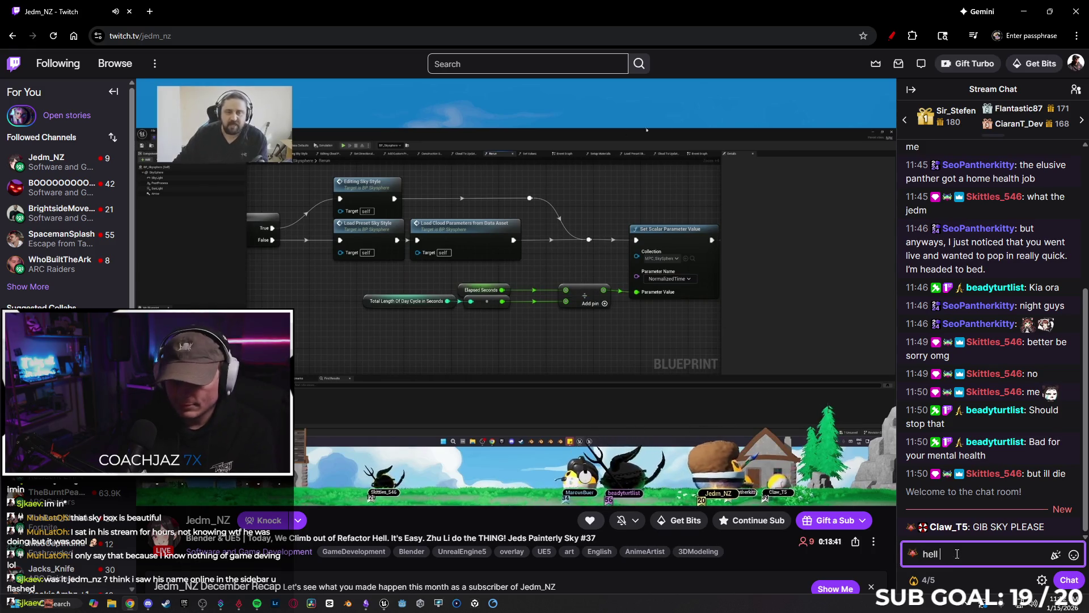
{"action": "key", "text": "Return"}
{"action": "type", "text": "okay back to my proj"}
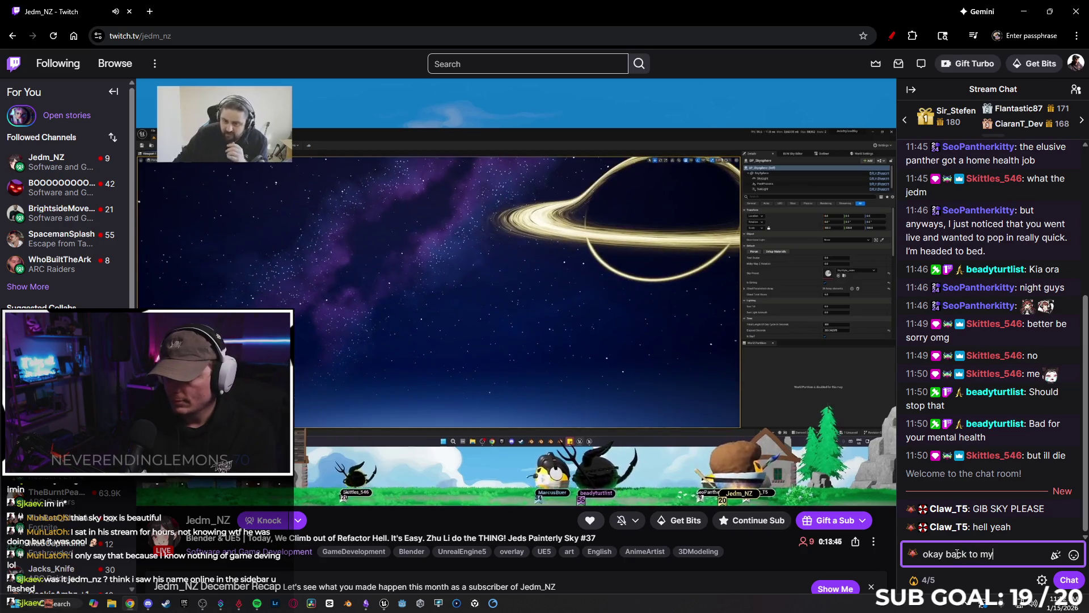
{"action": "type", "text": "ect"}
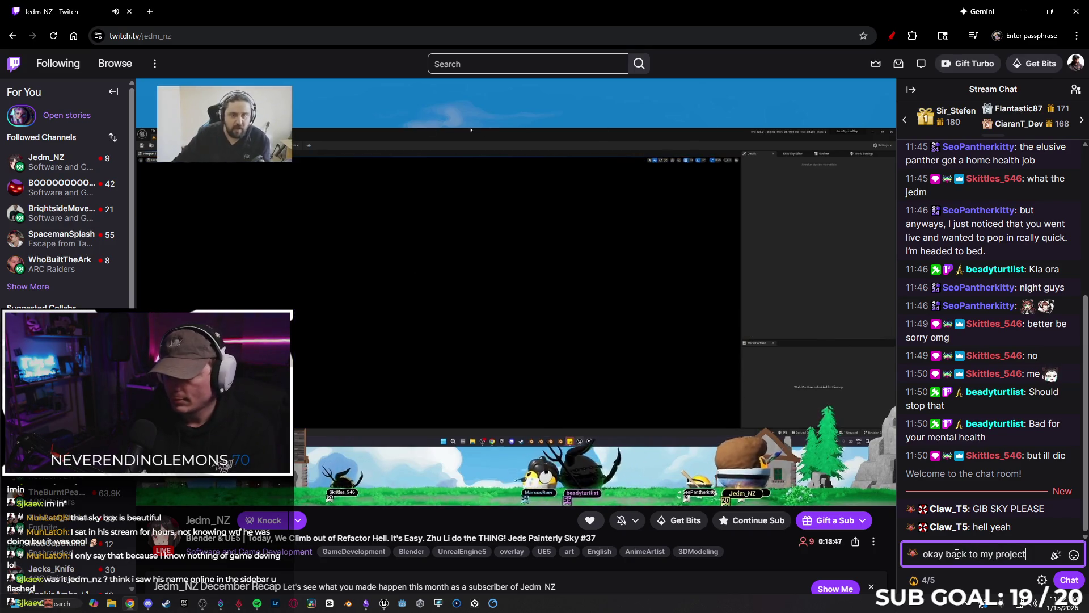
{"action": "key", "text": "Return"}
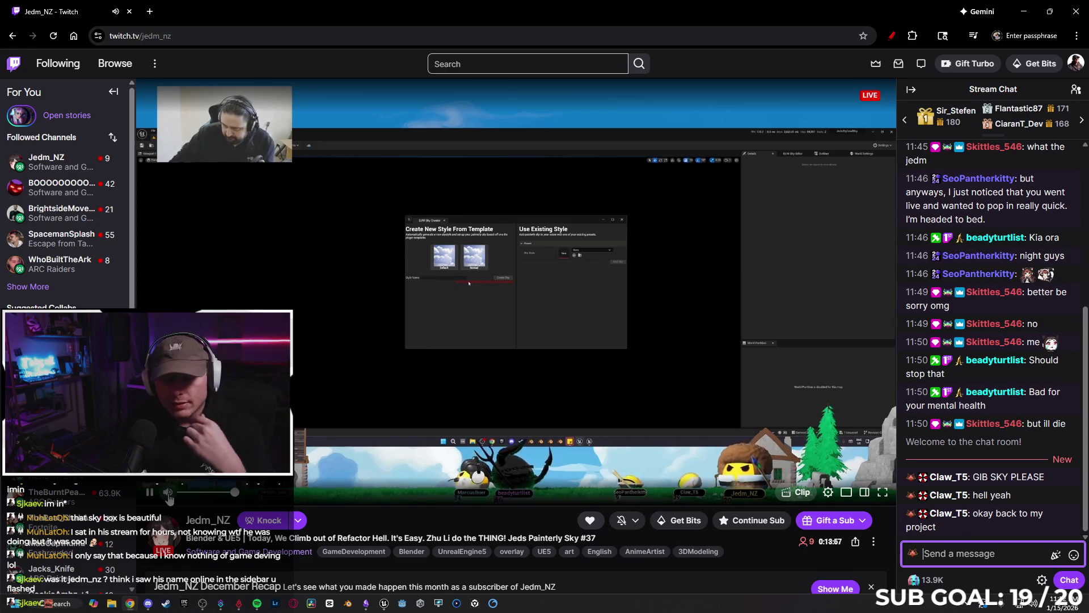
Step: Mute the stream and load Reddit in a new tab
{"action": "left_click", "coordinate": [169, 498]}
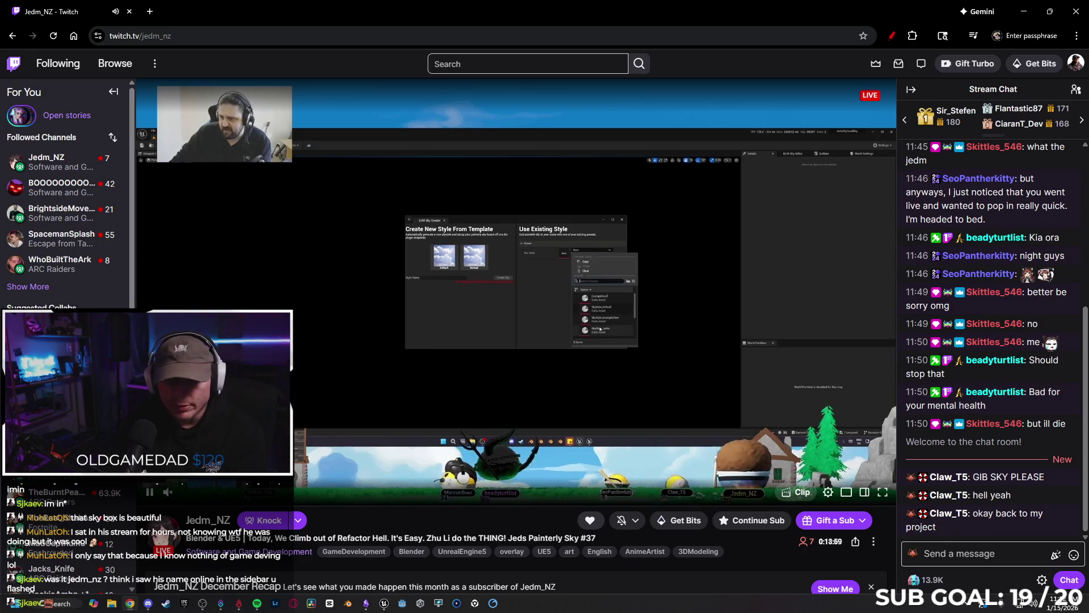
{"action": "left_click", "coordinate": [150, 12]}
{"action": "type", "text": "reddit.com"}
{"action": "key", "text": "Return"}
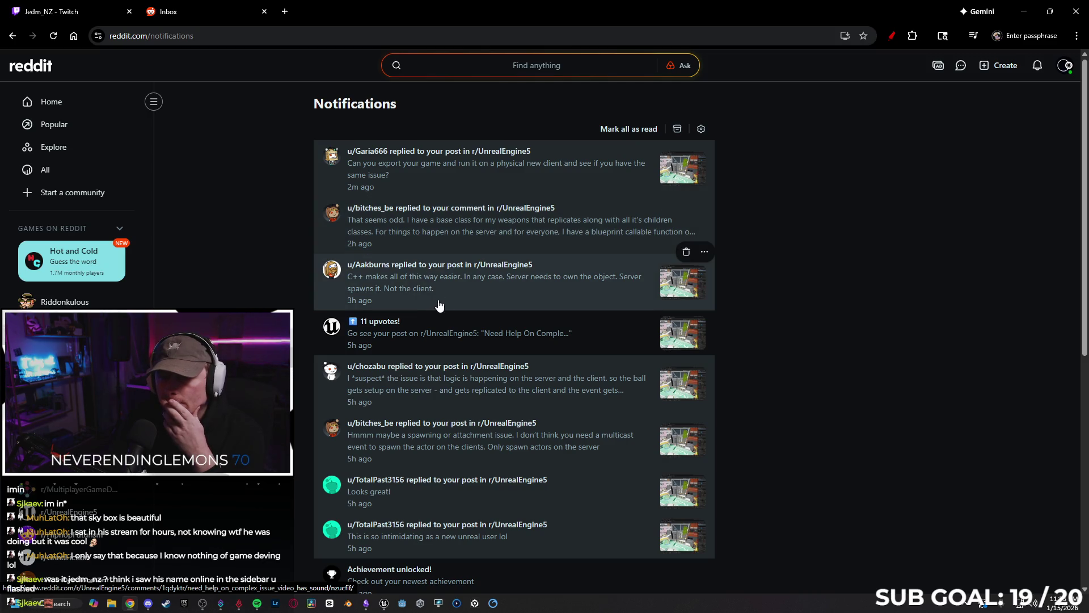
Step: Read through the weapon-replication replies on the help post, then minimize Chrome
{"action": "left_click", "coordinate": [461, 295]}
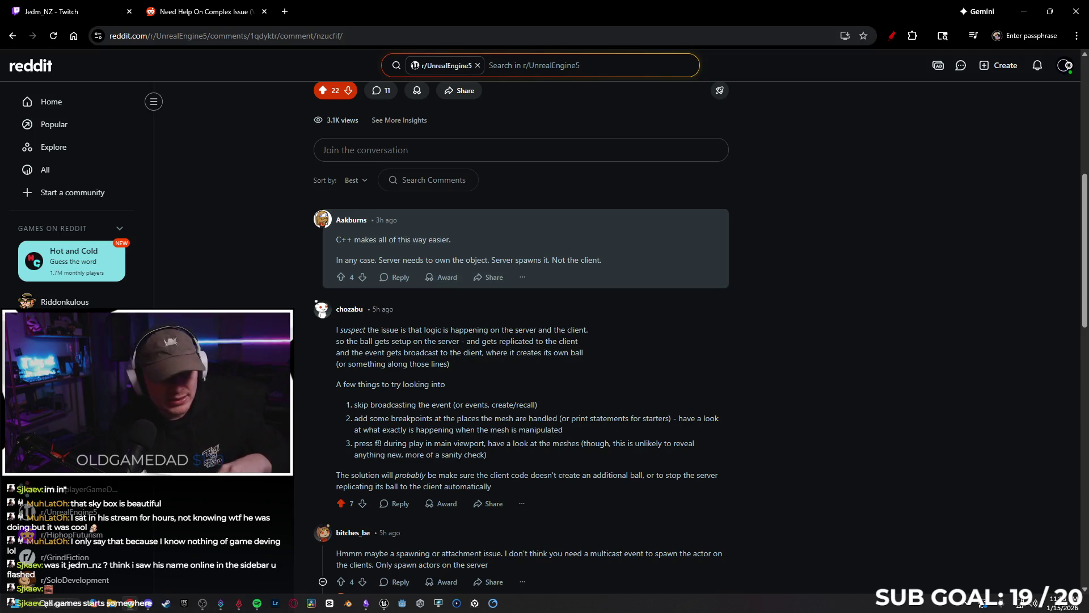
{"action": "scroll", "coordinate": [310, 339], "scroll_direction": "down", "scroll_amount": 15}
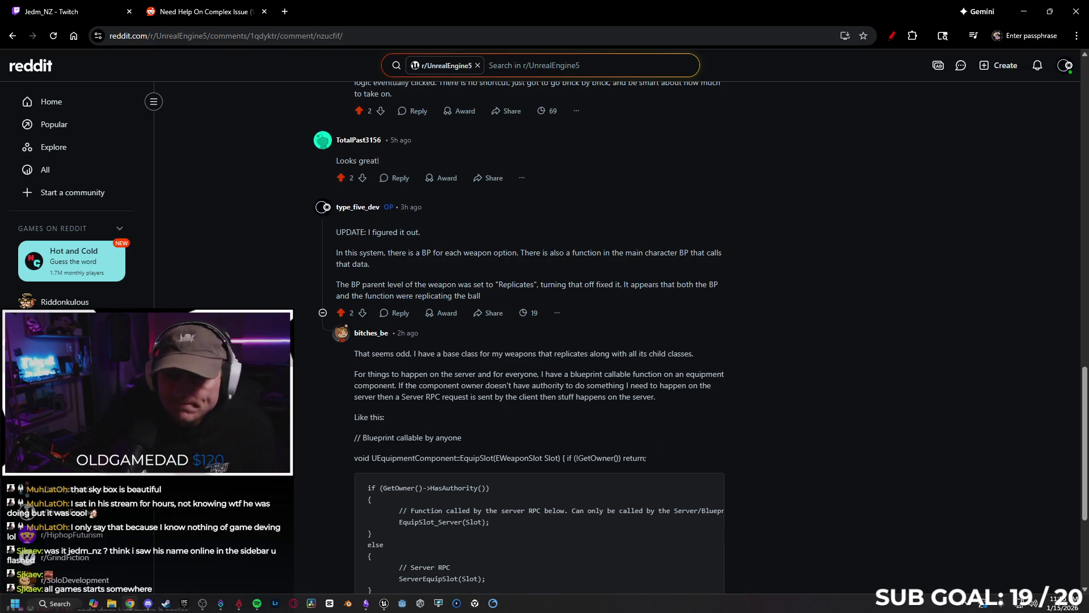
{"action": "scroll", "coordinate": [511, 341], "scroll_direction": "down", "scroll_amount": 4}
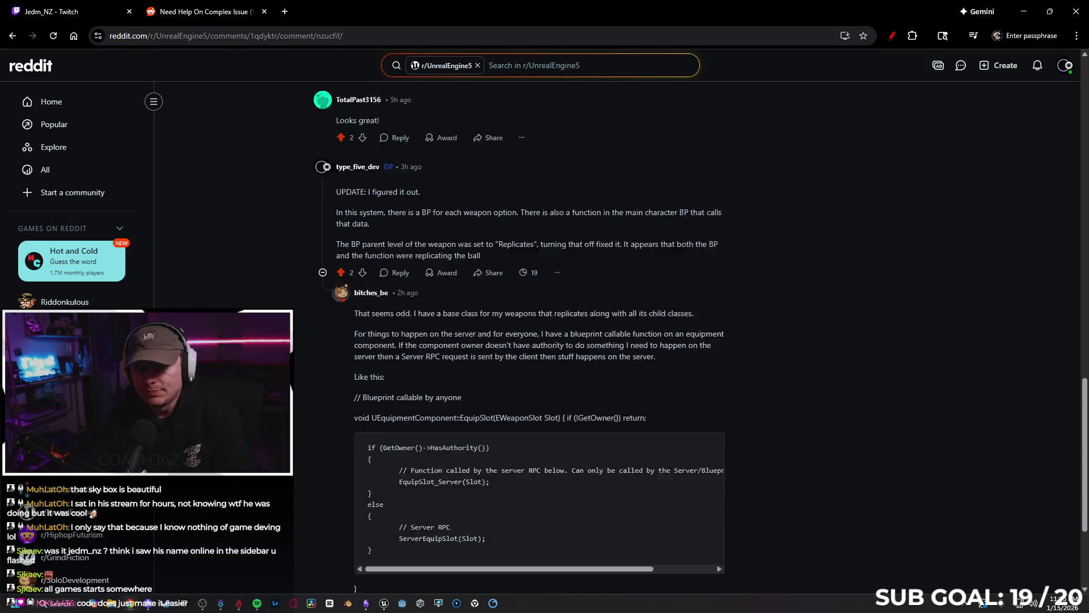
{"action": "scroll", "coordinate": [539, 341], "scroll_direction": "up", "scroll_amount": 3}
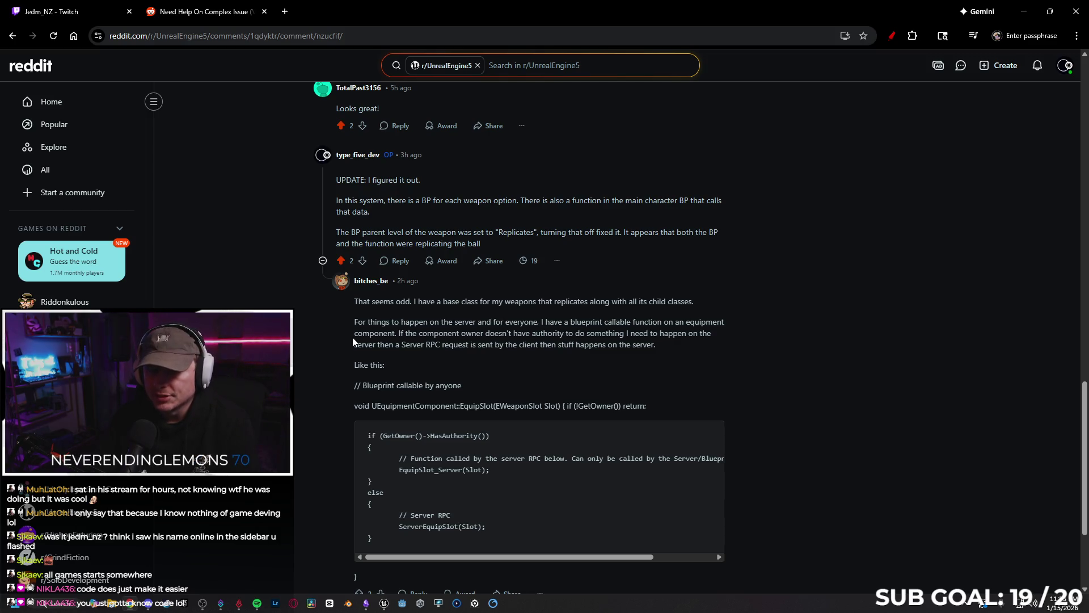
{"action": "scroll", "coordinate": [348, 325], "scroll_direction": "down", "scroll_amount": 1}
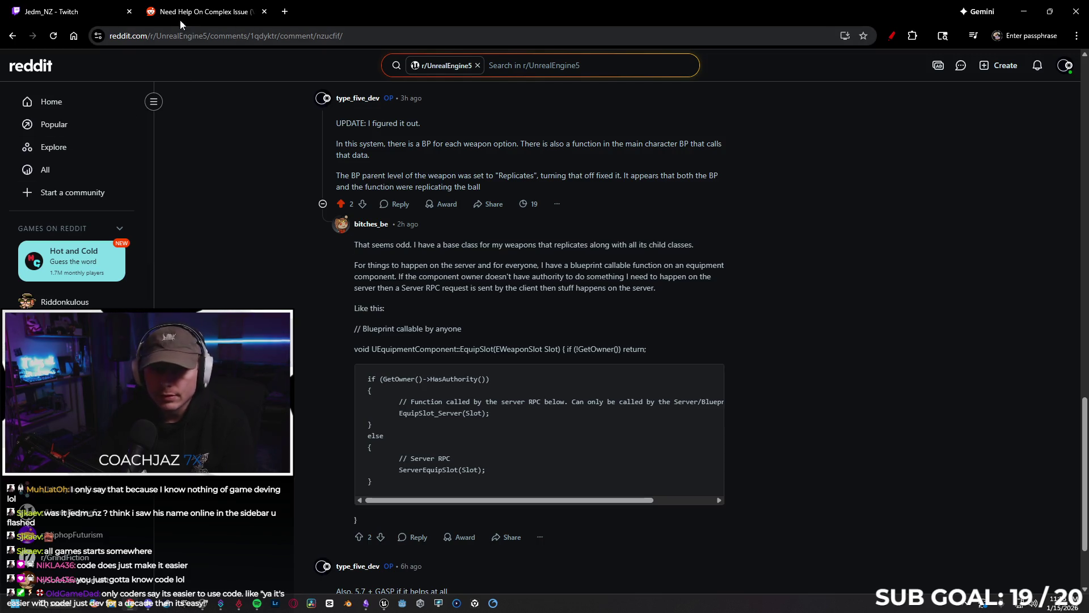
{"action": "left_click", "coordinate": [1026, 14]}
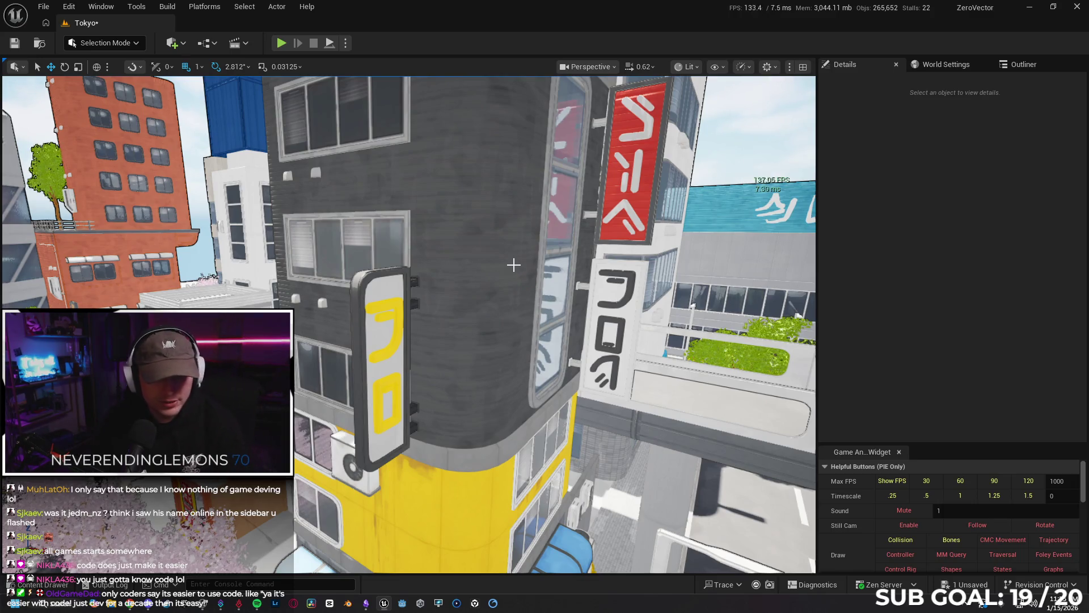
Step: Delete the blue sign's lettering and remaining glyphs, applying to all grouped pieces
{"action": "left_click_drag", "start_coordinate": [517, 311], "coordinate": [517, 311]}
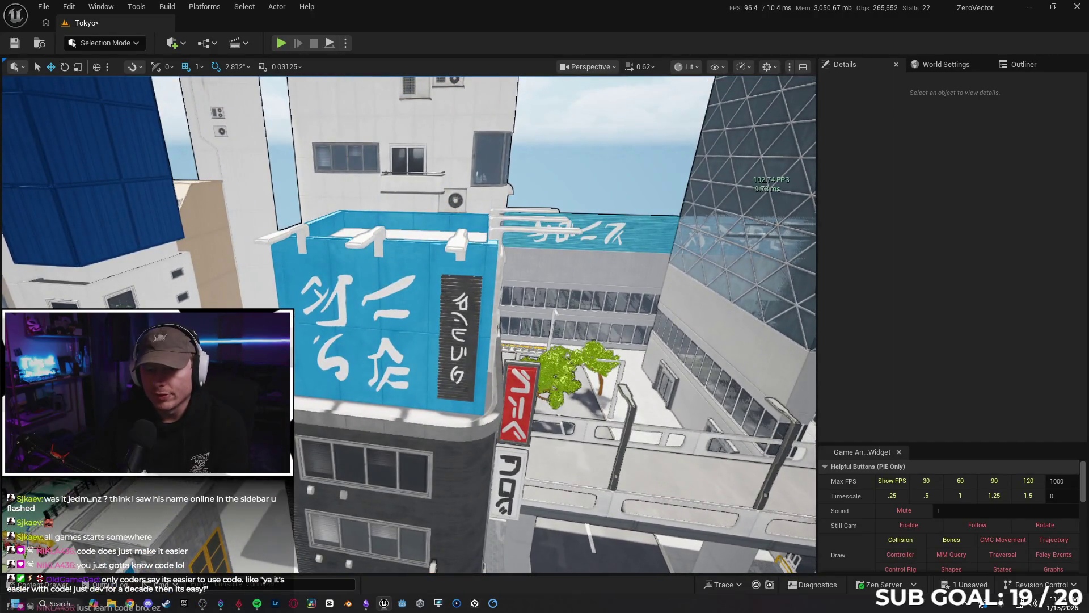
{"action": "left_click", "coordinate": [391, 288]}
{"action": "key", "text": "Delete"}
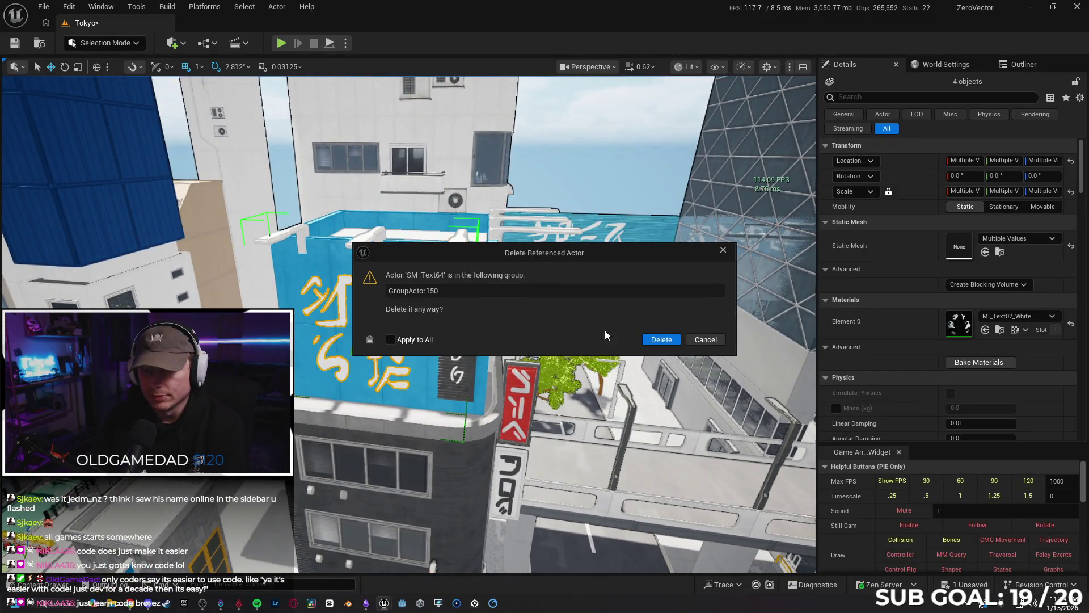
{"action": "left_click", "coordinate": [658, 342]}
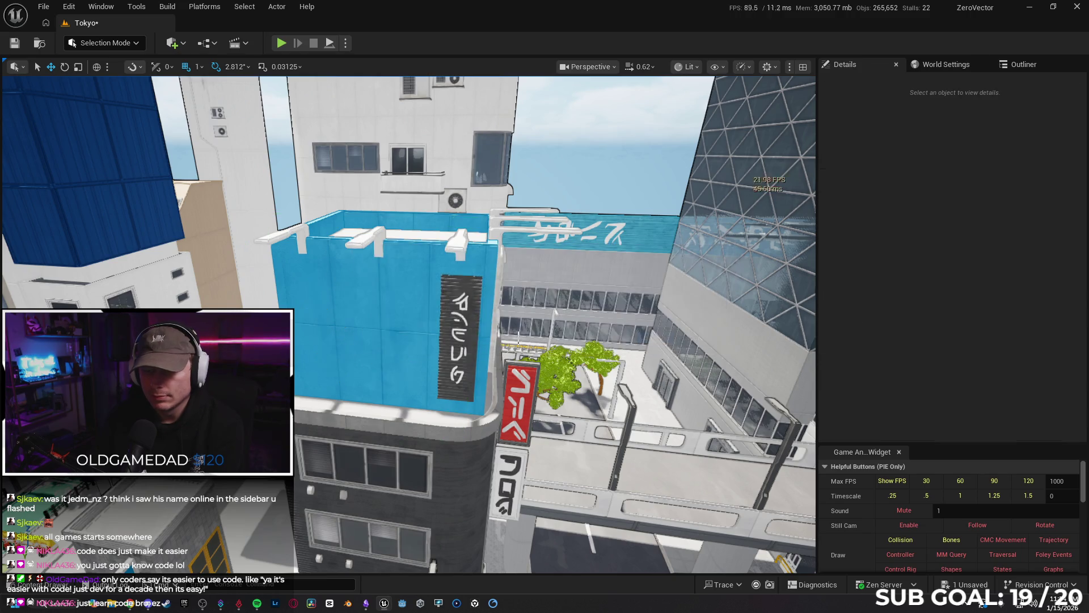
{"action": "left_click", "coordinate": [459, 303]}
{"action": "key", "text": "Delete"}
{"action": "left_click", "coordinate": [658, 341]}
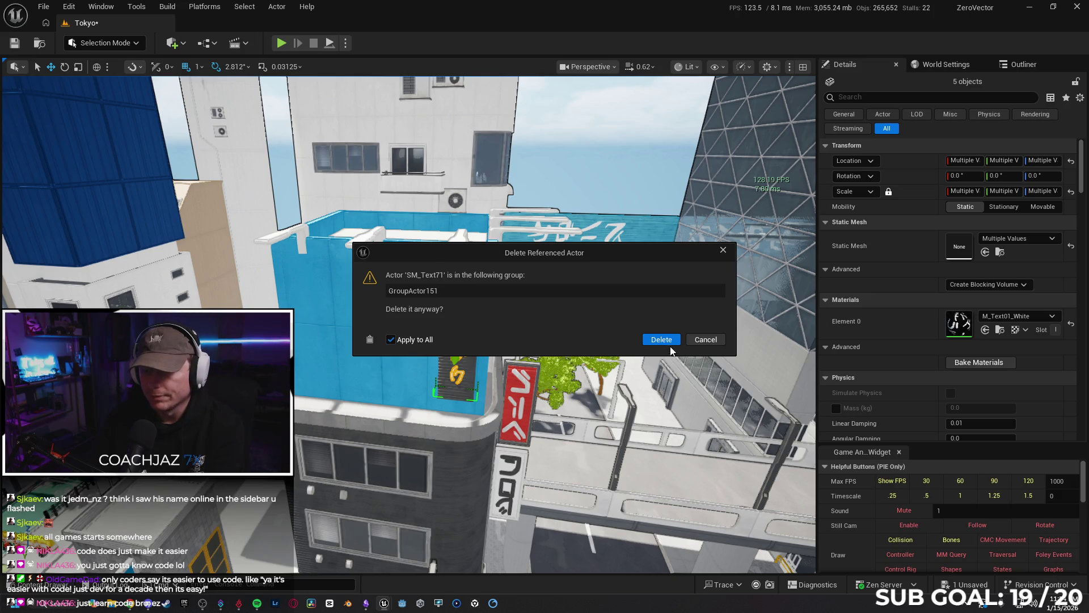
{"action": "left_click", "coordinate": [662, 340]}
Step: Delete the six rooftop light arms and the blue building's white roof slab
{"action": "left_click_drag", "start_coordinate": [570, 306], "coordinate": [570, 306]}
{"action": "left_click", "coordinate": [319, 329]}
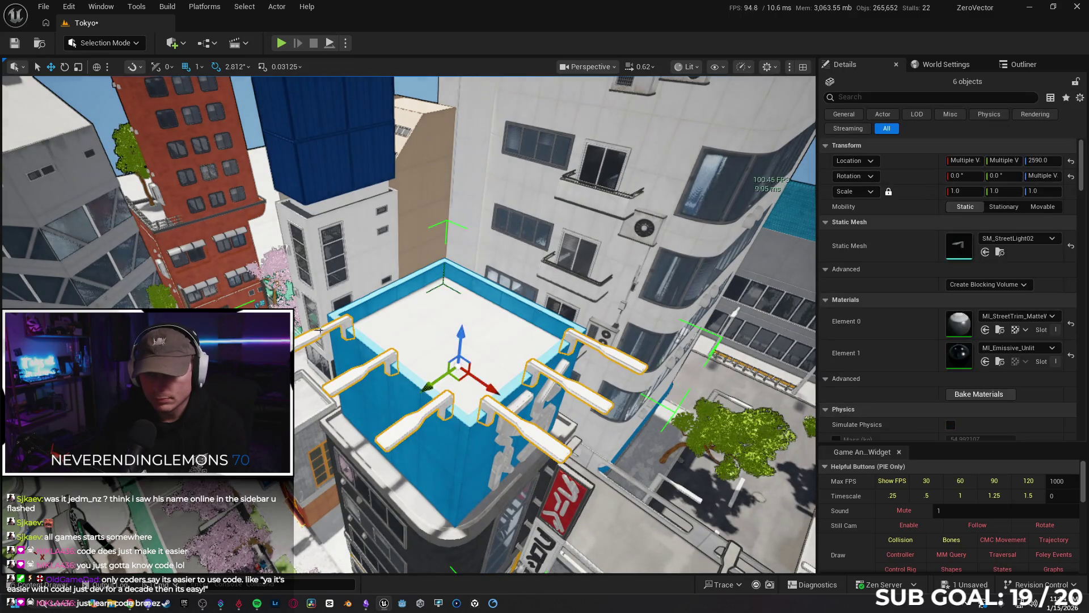
{"action": "key", "text": "Delete"}
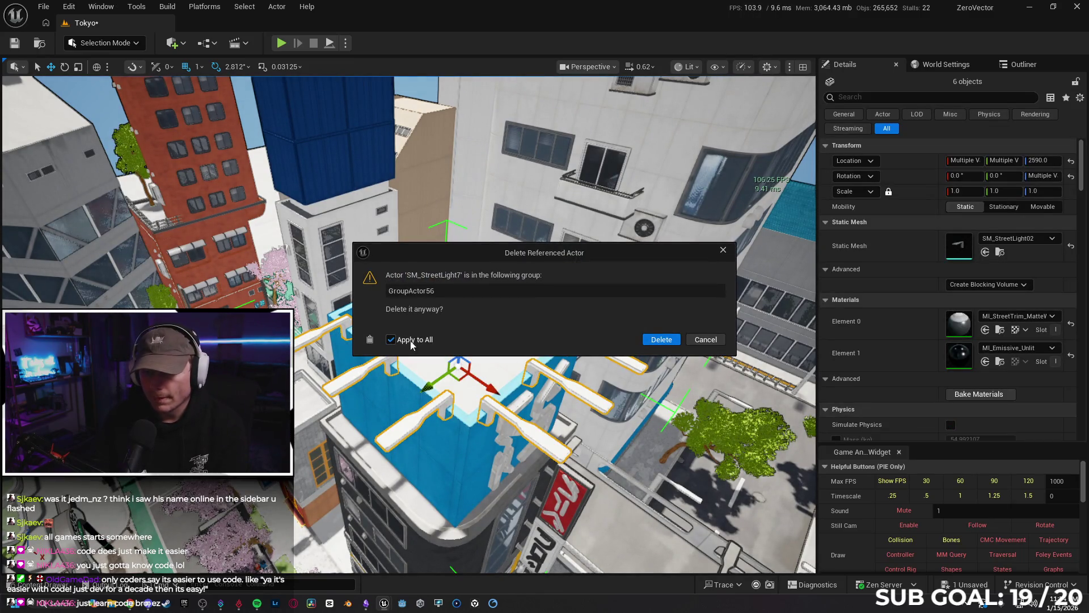
{"action": "left_click", "coordinate": [662, 339]}
{"action": "left_click", "coordinate": [474, 340]}
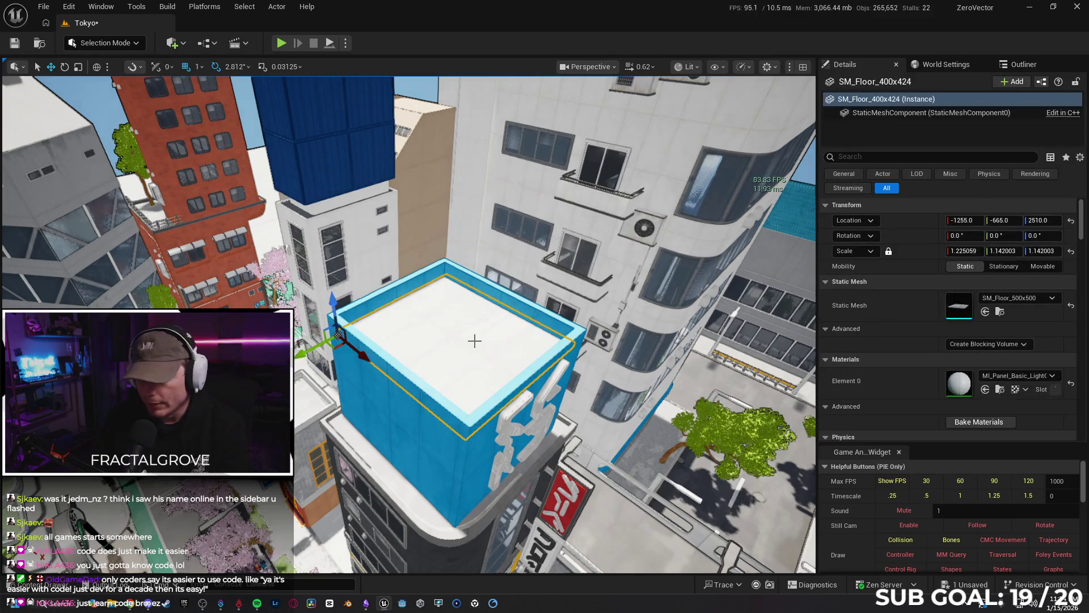
{"action": "key", "text": "Delete"}
{"action": "mouse_move", "coordinate": [477, 352]}
{"action": "left_mouse_down"}
{"action": "mouse_move", "coordinate": [476, 265]}
{"action": "mouse_move", "coordinate": [477, 301]}
{"action": "left_mouse_up"}
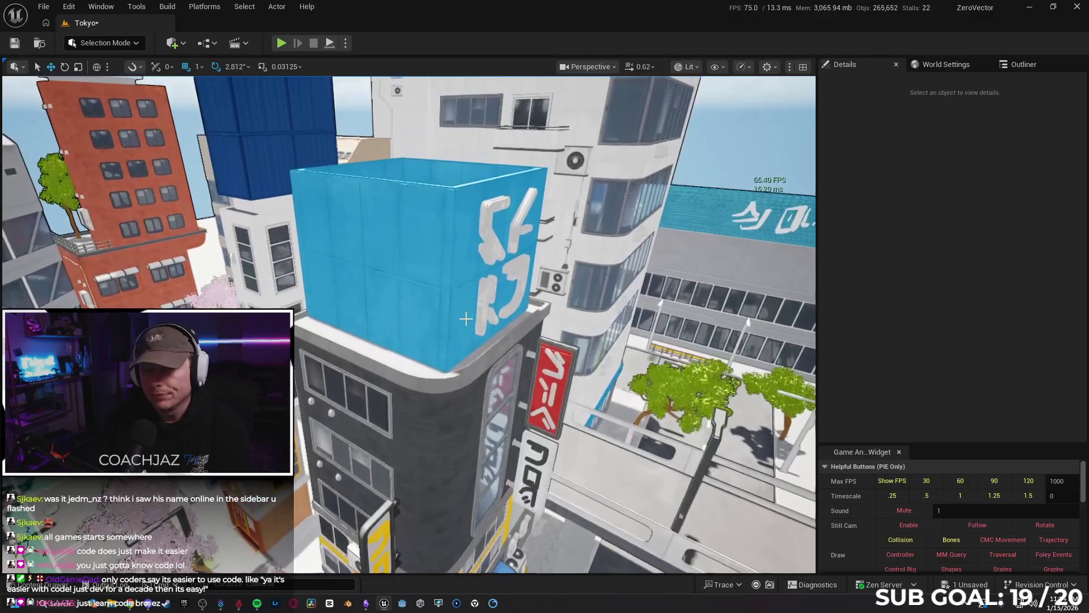
Step: Delete the sign on the blue box and the blue wall group
{"action": "left_click", "coordinate": [500, 244]}
{"action": "key", "text": "Delete"}
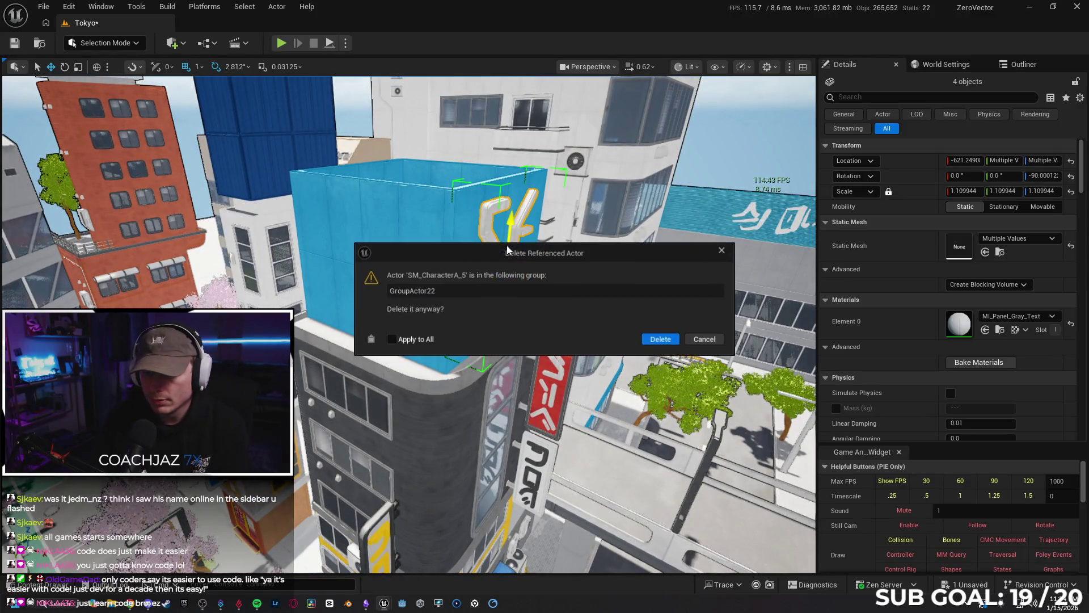
{"action": "left_click", "coordinate": [652, 341]}
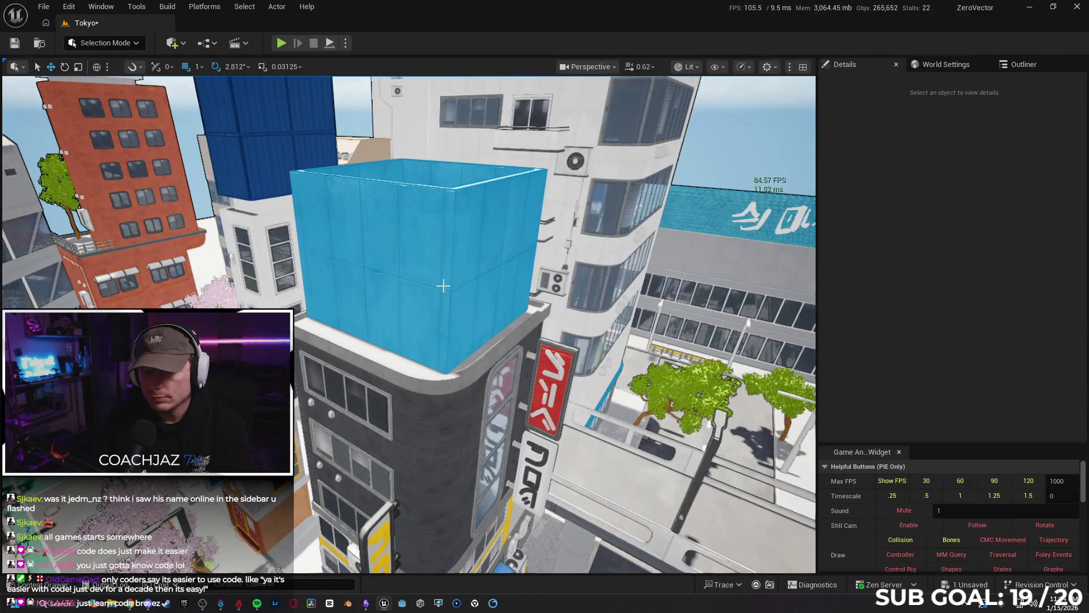
{"action": "left_click", "coordinate": [417, 271]}
{"action": "key", "text": "Delete"}
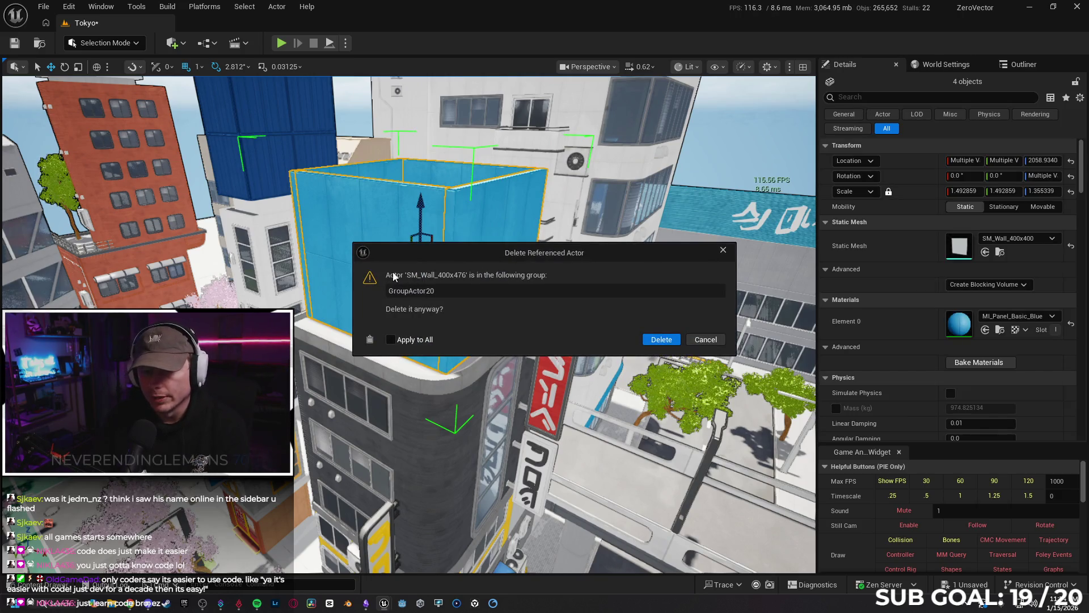
{"action": "left_click", "coordinate": [673, 341]}
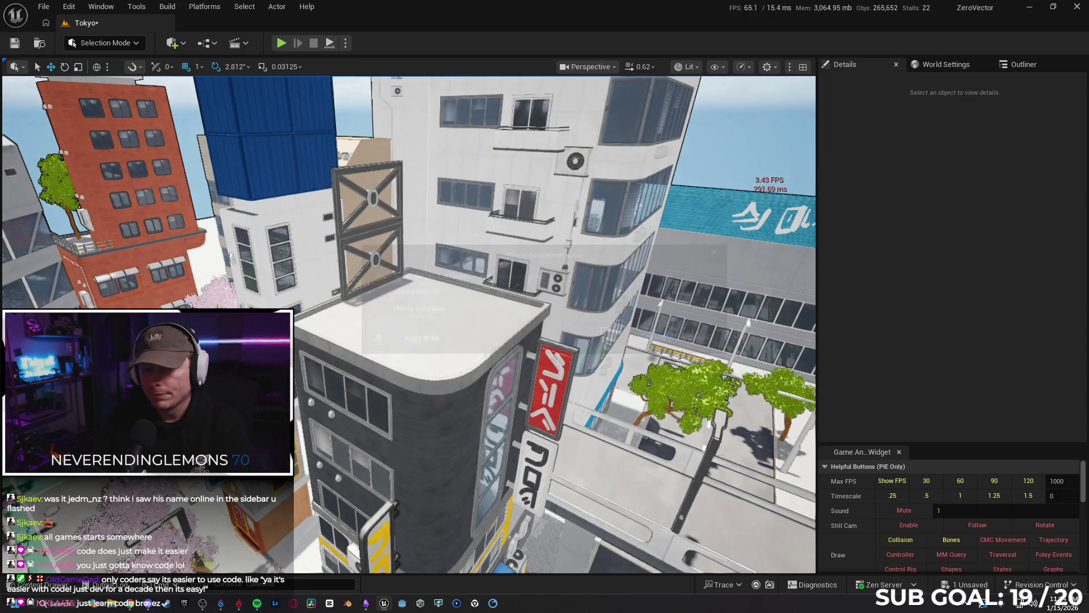
Step: Restore the blue walls to locate their panel material, then delete them again
{"action": "key", "text": "ctrl+z"}
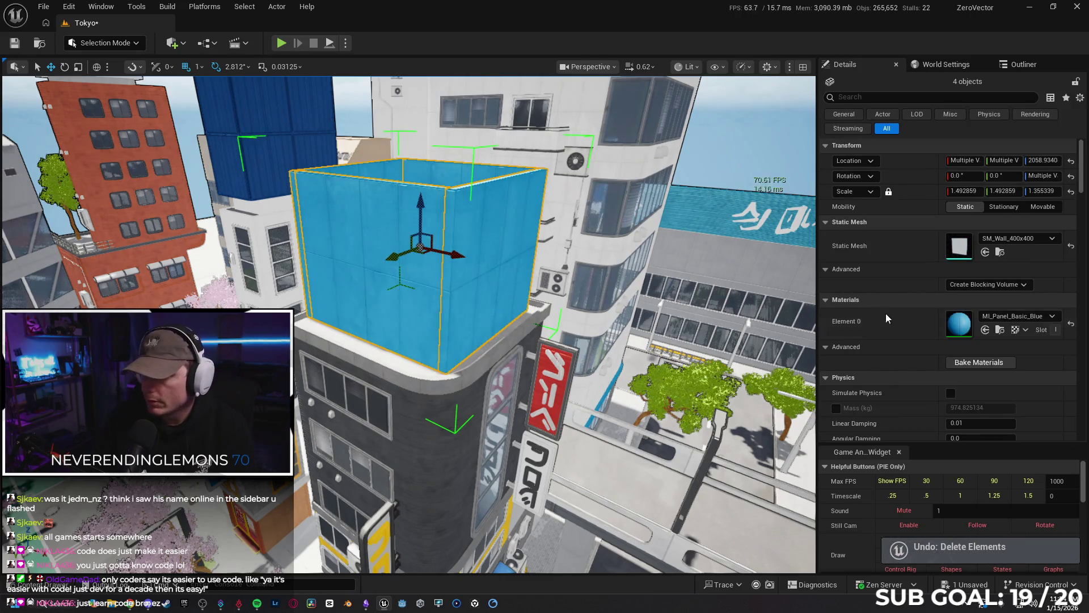
{"action": "left_click", "coordinate": [1002, 329]}
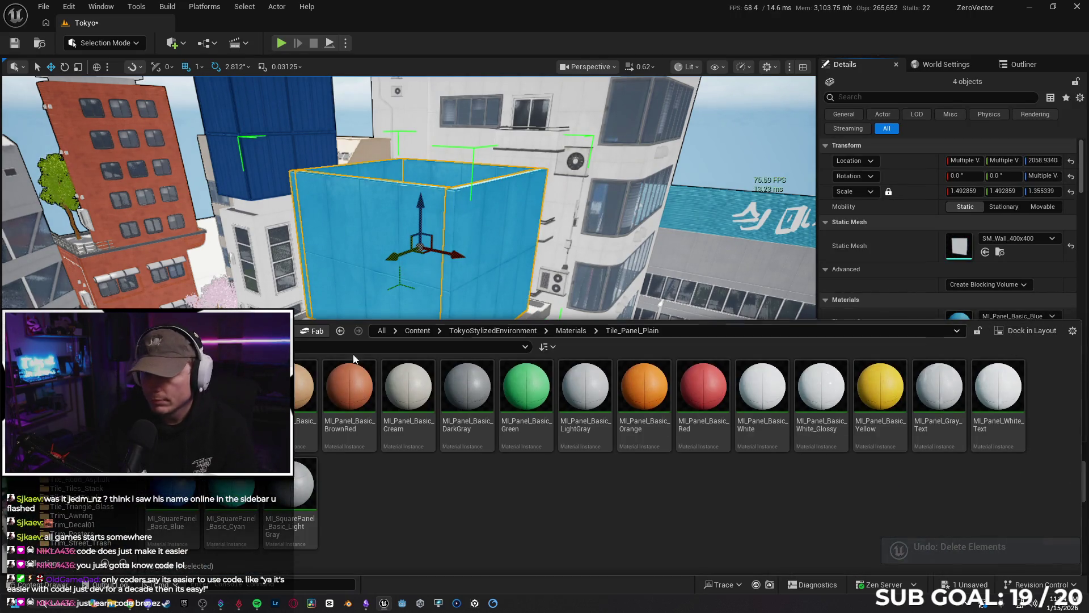
{"action": "key", "text": "ctrl+space"}
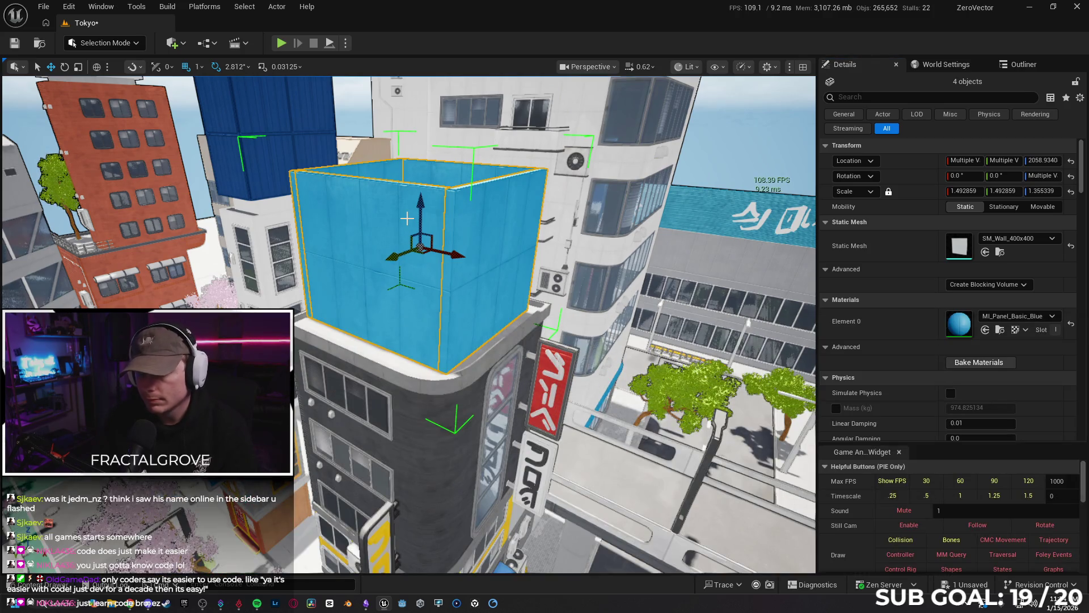
{"action": "key", "text": "Delete"}
{"action": "left_click", "coordinate": [662, 340]}
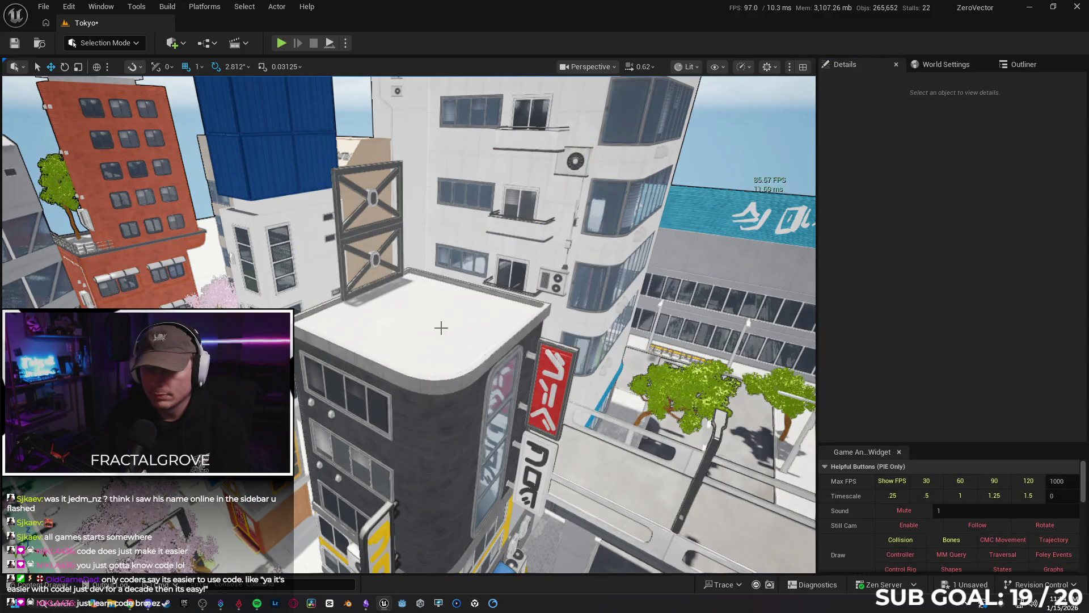
{"action": "left_click", "coordinate": [431, 325]}
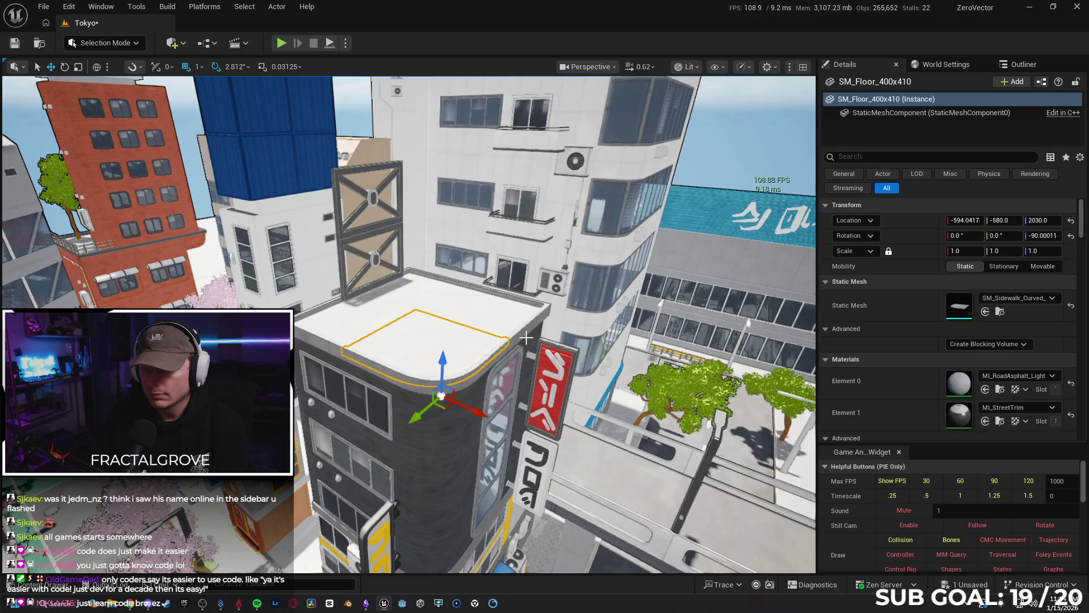
Step: Replace the asphalt on all three rooftop floor pieces with MI_Panel_Basic_Blue
{"action": "left_click", "coordinate": [1000, 389]}
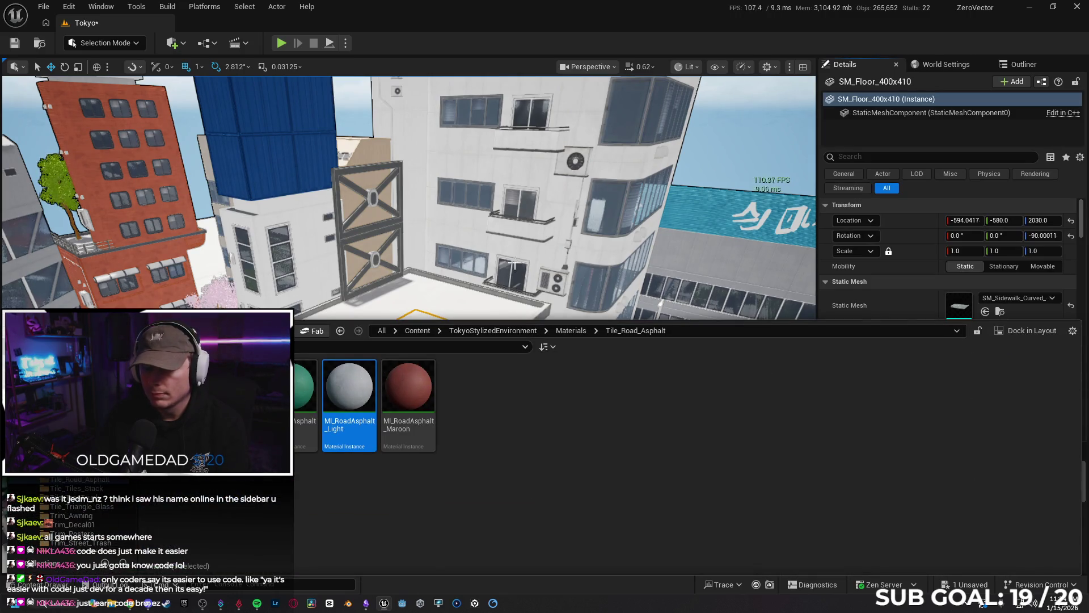
{"action": "key", "text": "Up"}
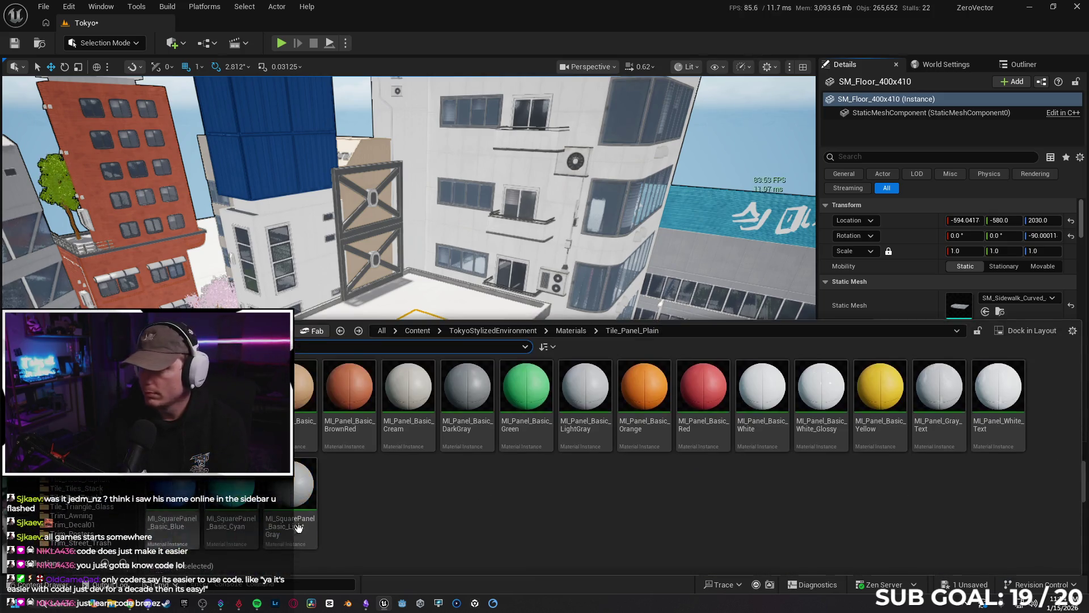
{"action": "key", "text": "ctrl+space"}
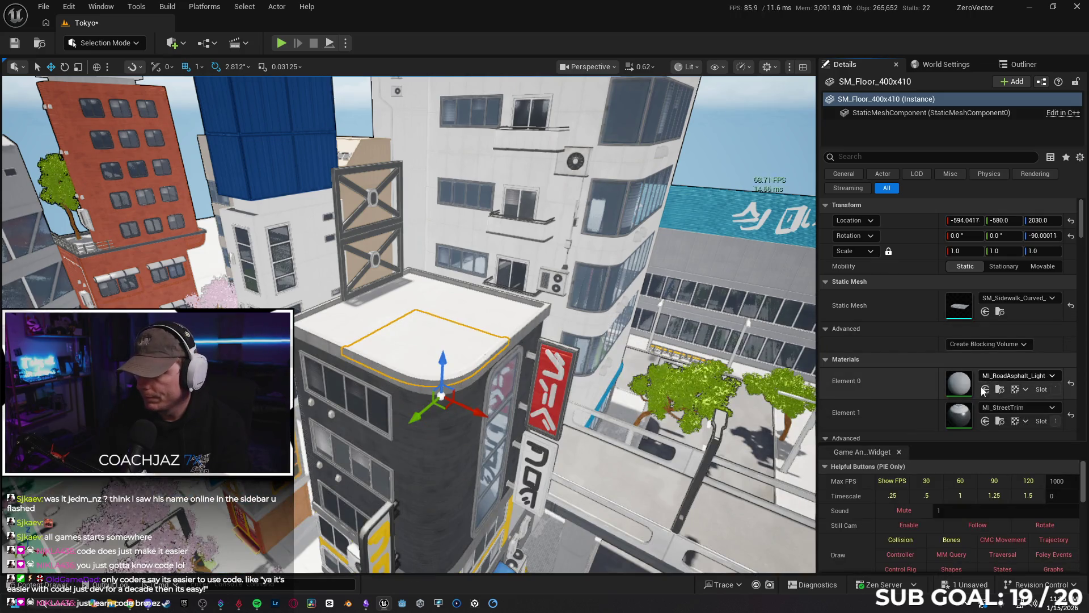
{"action": "left_click", "coordinate": [985, 390]}
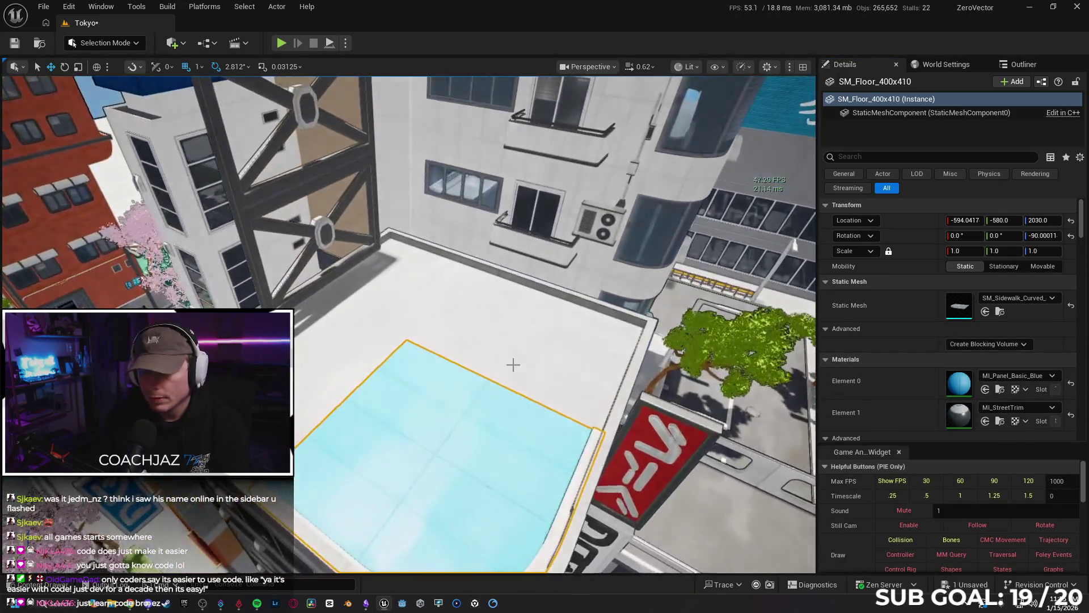
{"action": "left_click", "coordinate": [513, 365]}
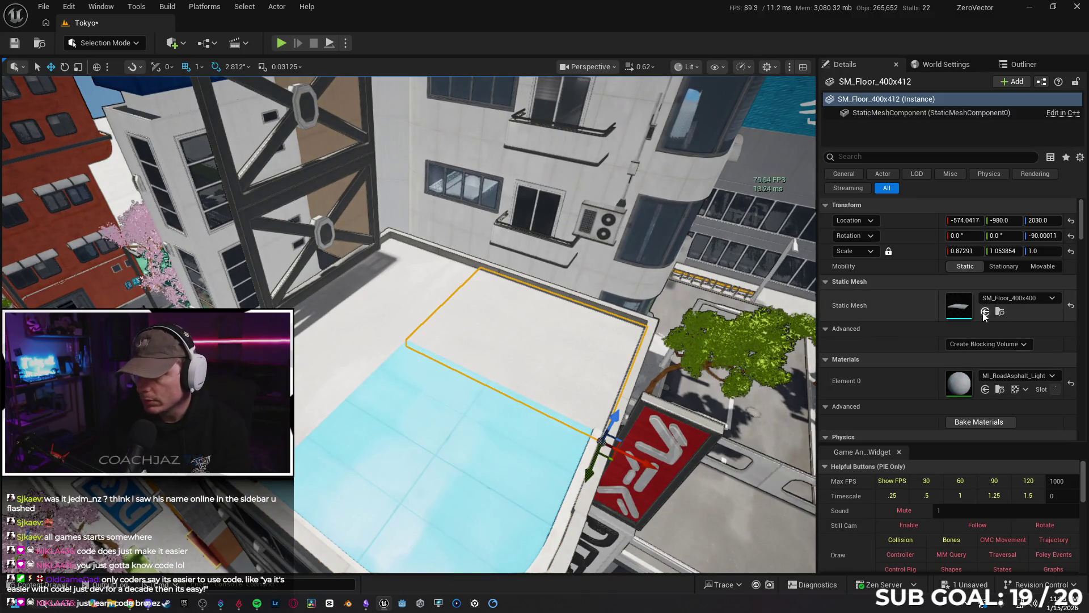
{"action": "left_click", "coordinate": [985, 389]}
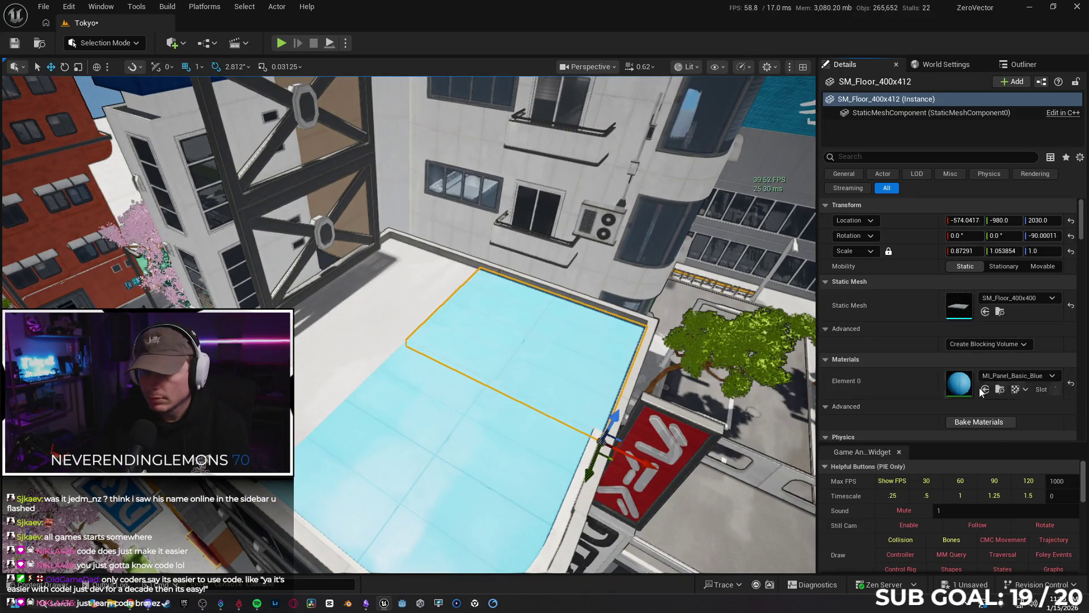
{"action": "left_click", "coordinate": [390, 307]}
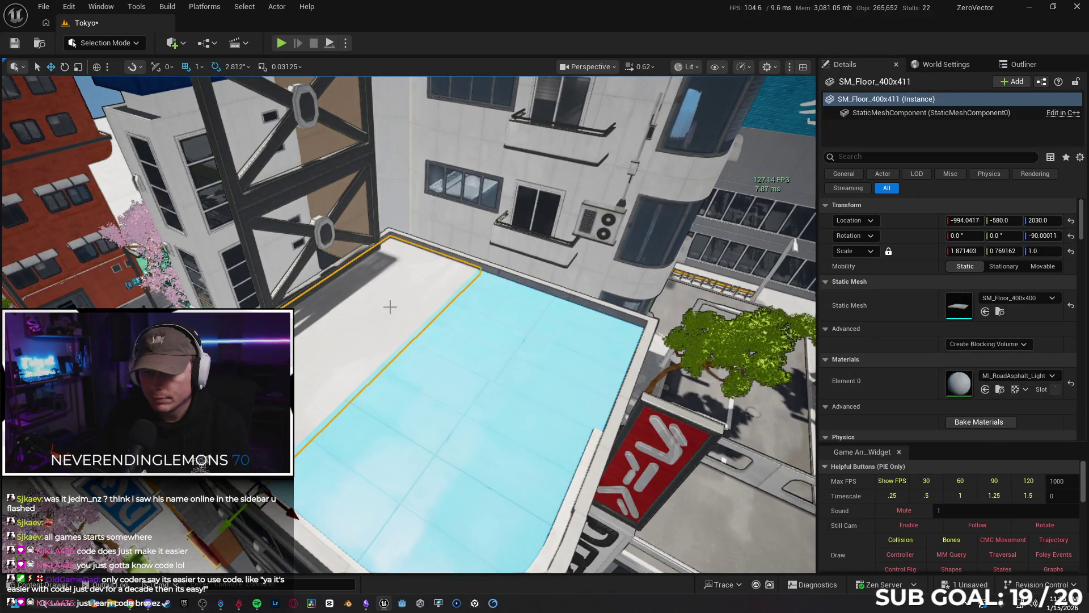
{"action": "left_click", "coordinate": [985, 389]}
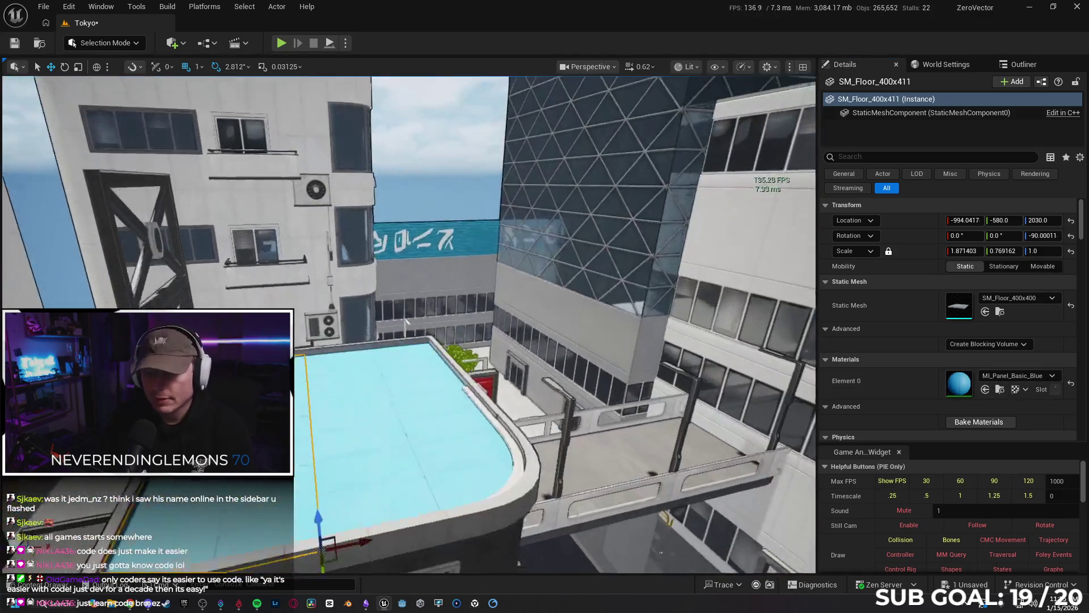
{"action": "scroll", "coordinate": [406, 322], "scroll_direction": "up", "scroll_amount": 5}
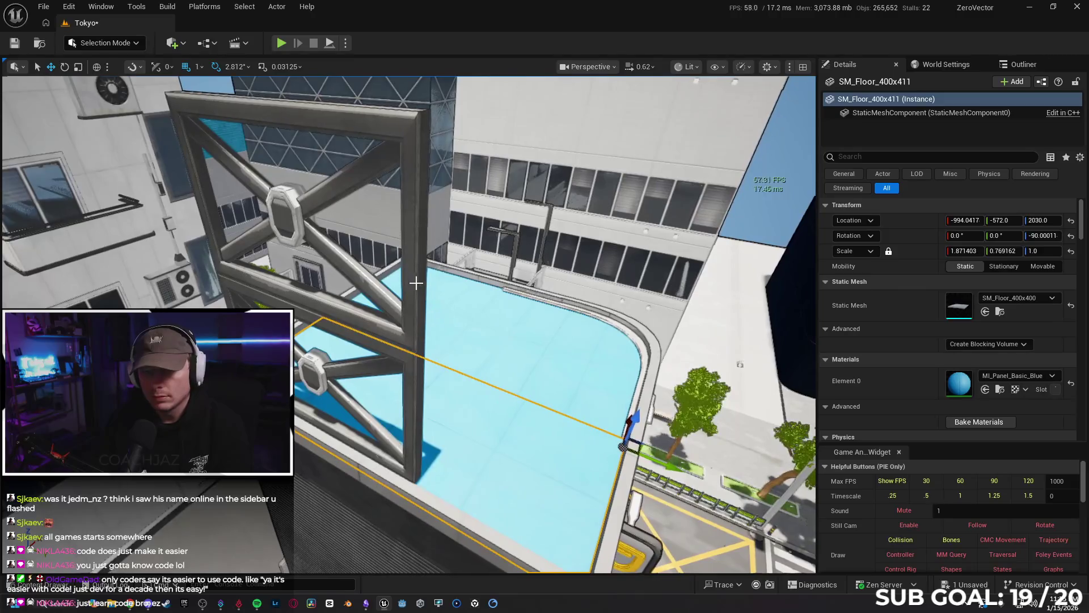
Step: Move the two metal cross-beam frames sideways off the rooftop
{"action": "left_click", "coordinate": [280, 187]}
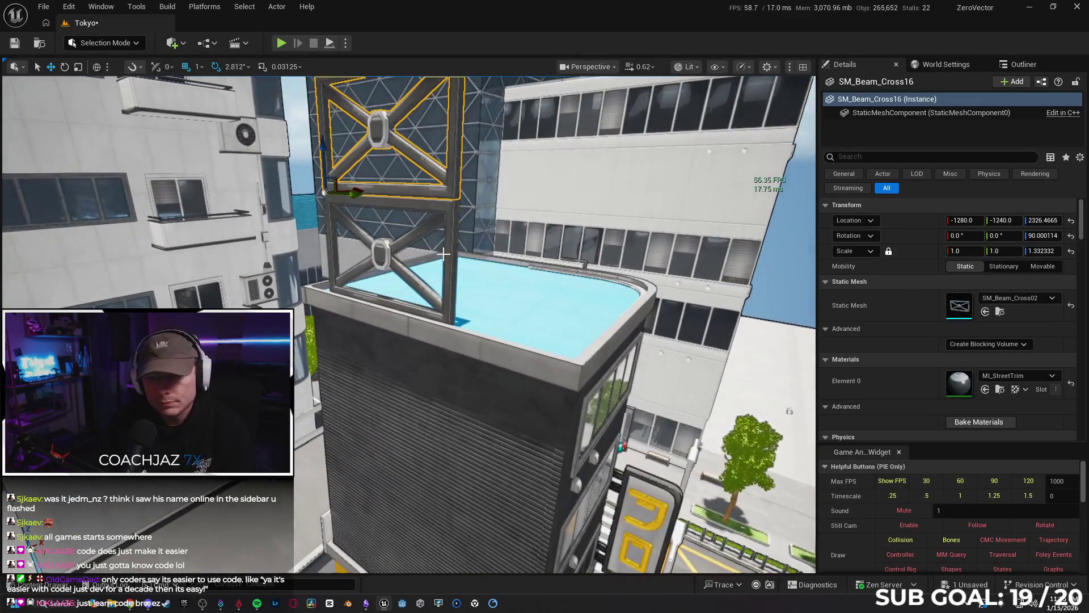
{"action": "left_click", "coordinate": [449, 259], "text": "ctrl"}
{"action": "left_click_drag", "start_coordinate": [363, 283], "coordinate": [296, 312]}
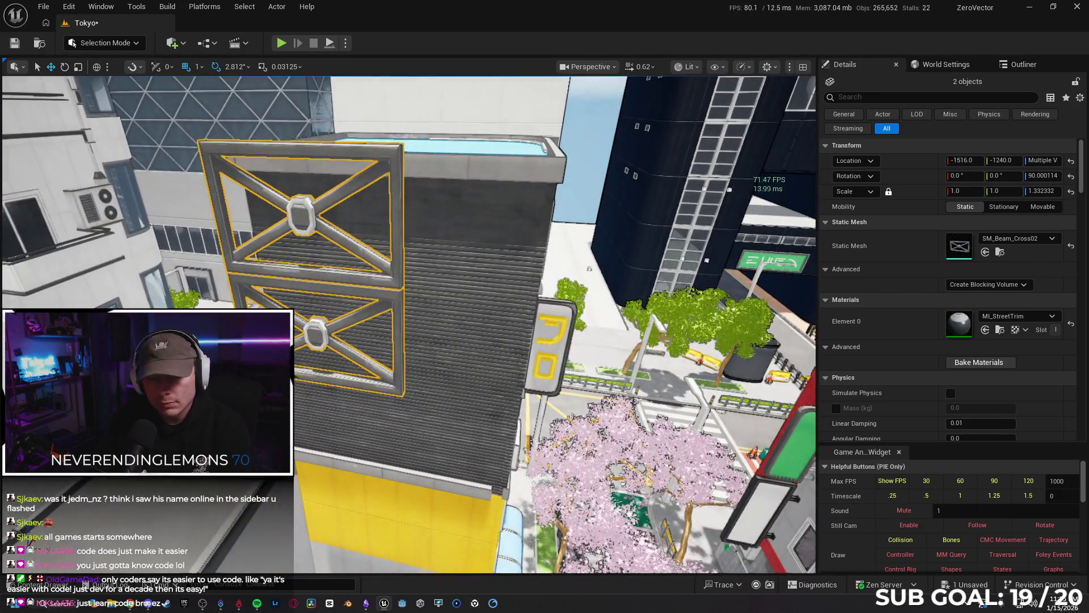
Step: Move both SM_Beam_Cross frames flush against the grey tower's wall, down to just above the yellow base
{"action": "left_click_drag", "start_coordinate": [281, 321], "coordinate": [341, 354]}
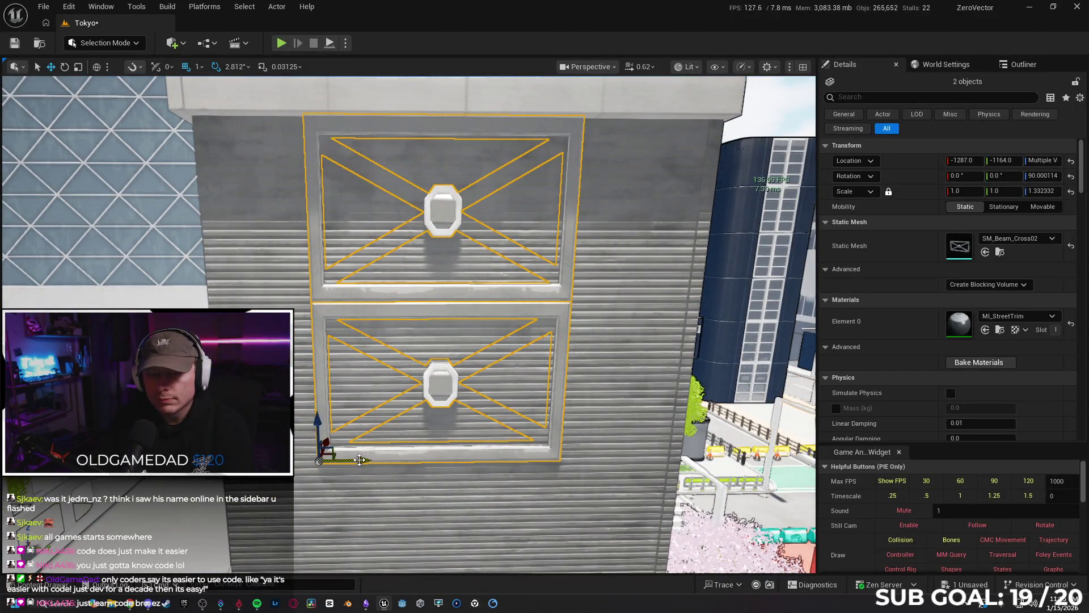
{"action": "left_click_drag", "start_coordinate": [360, 459], "coordinate": [368, 460]}
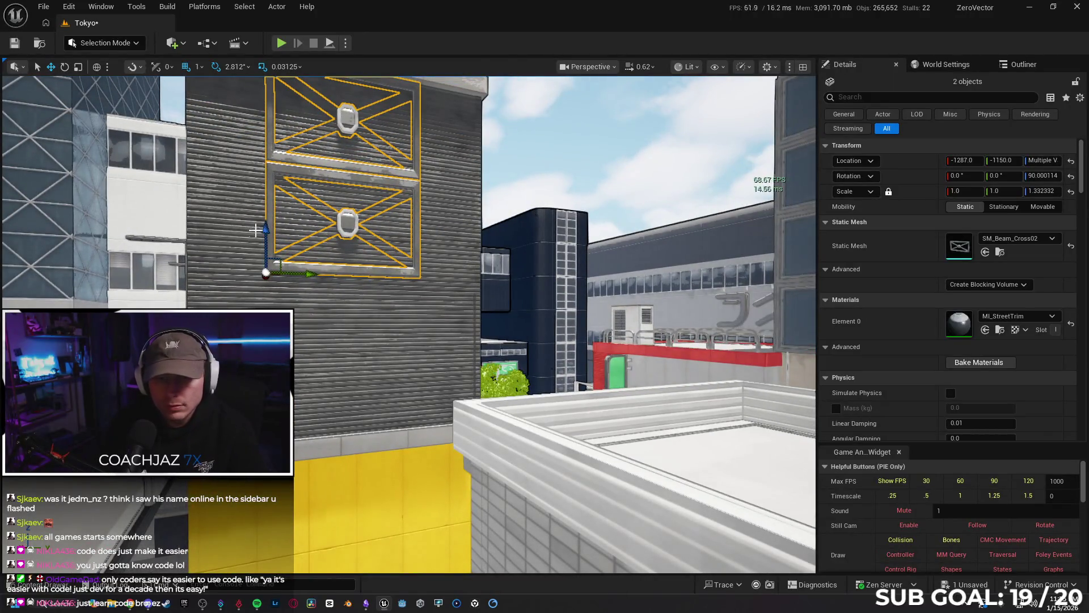
{"action": "left_click_drag", "start_coordinate": [267, 225], "coordinate": [266, 423]}
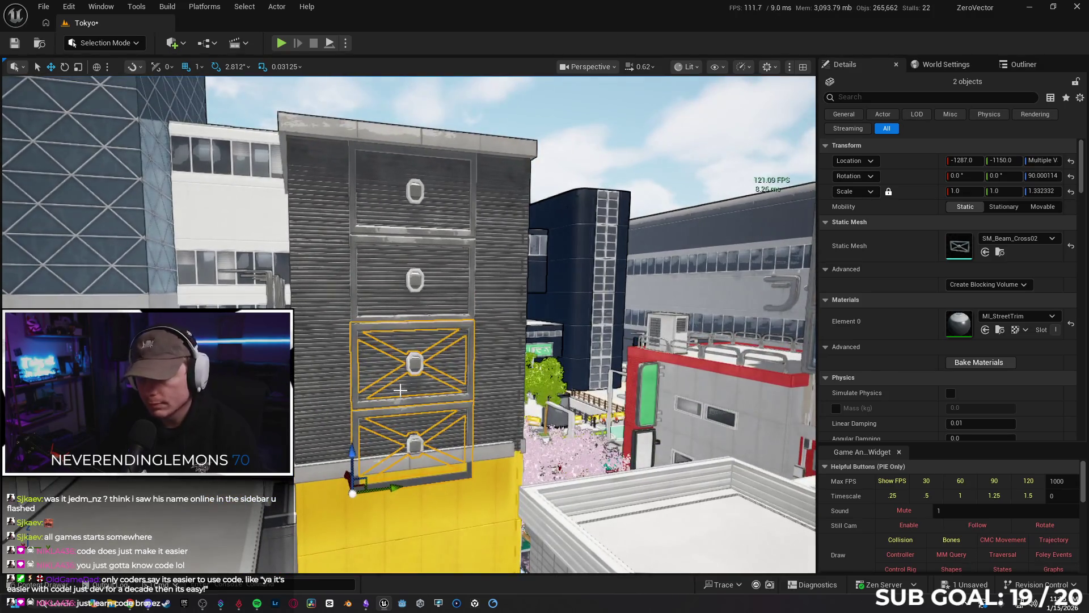
{"action": "left_click", "coordinate": [400, 390]}
Step: Delete the extra cross-beam frame, keeping SM_Beam_Cross16 selected
{"action": "key", "text": "f"}
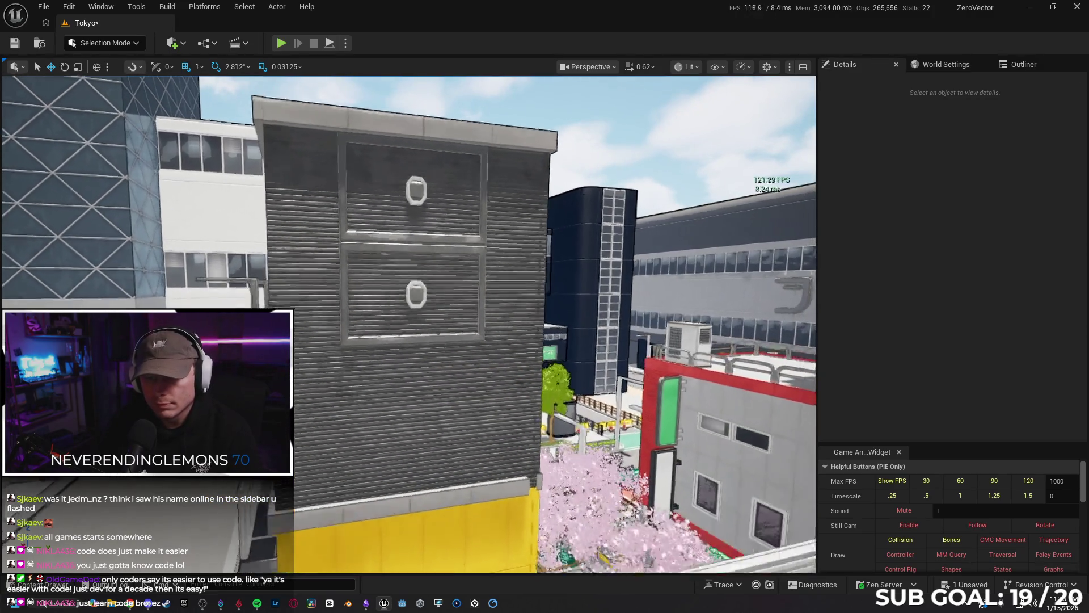
{"action": "key", "text": "Delete"}
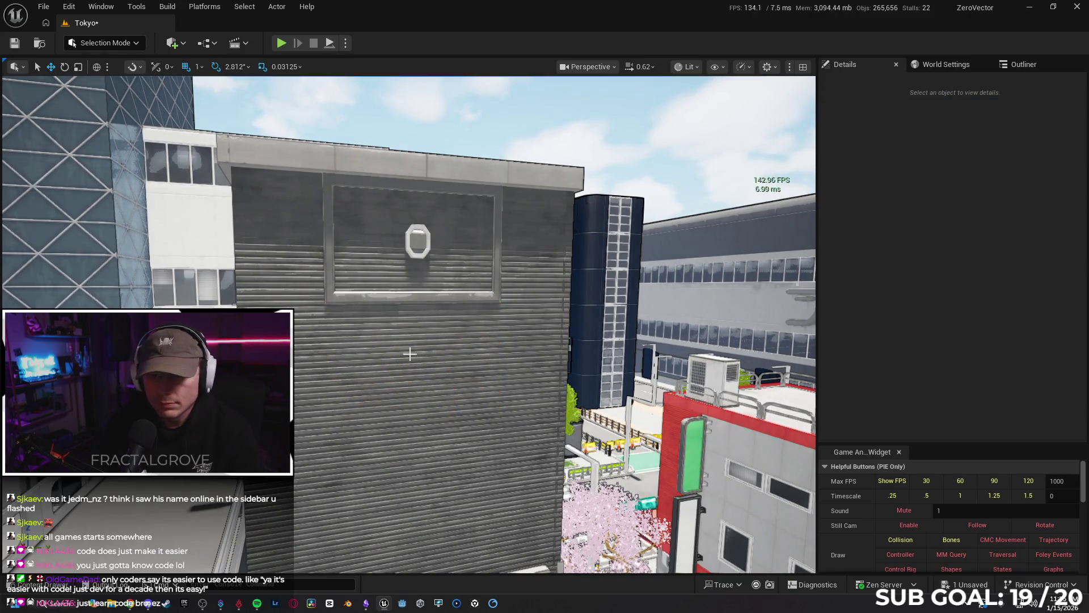
{"action": "key", "text": "ctrl+z"}
{"action": "key", "text": "e"}
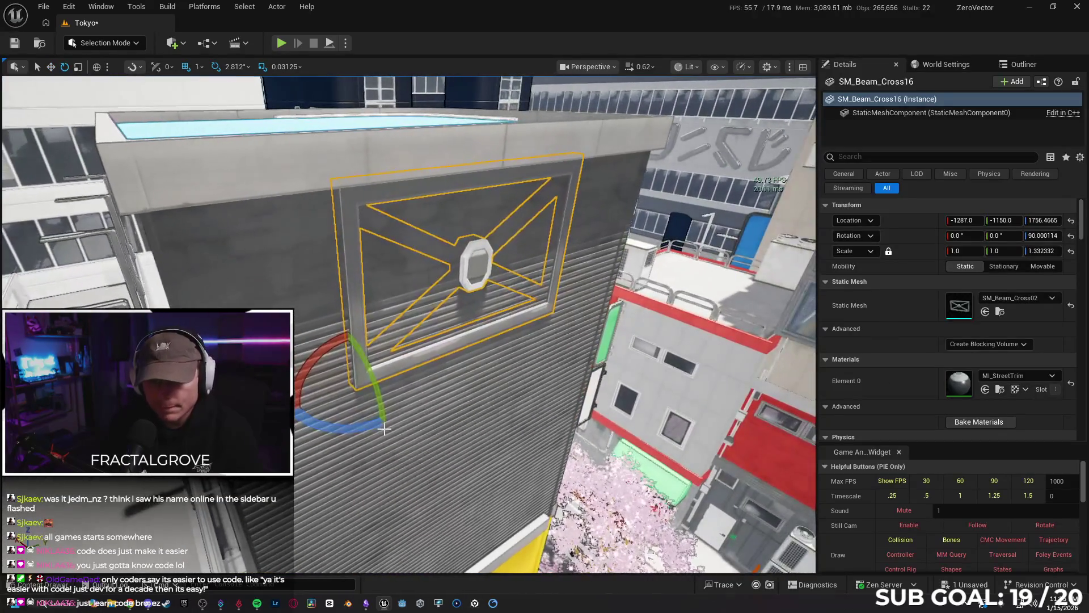
Step: Scale SM_Beam_Cross16 uniformly to 1.3
{"action": "left_click_drag", "start_coordinate": [328, 364], "coordinate": [324, 363]}
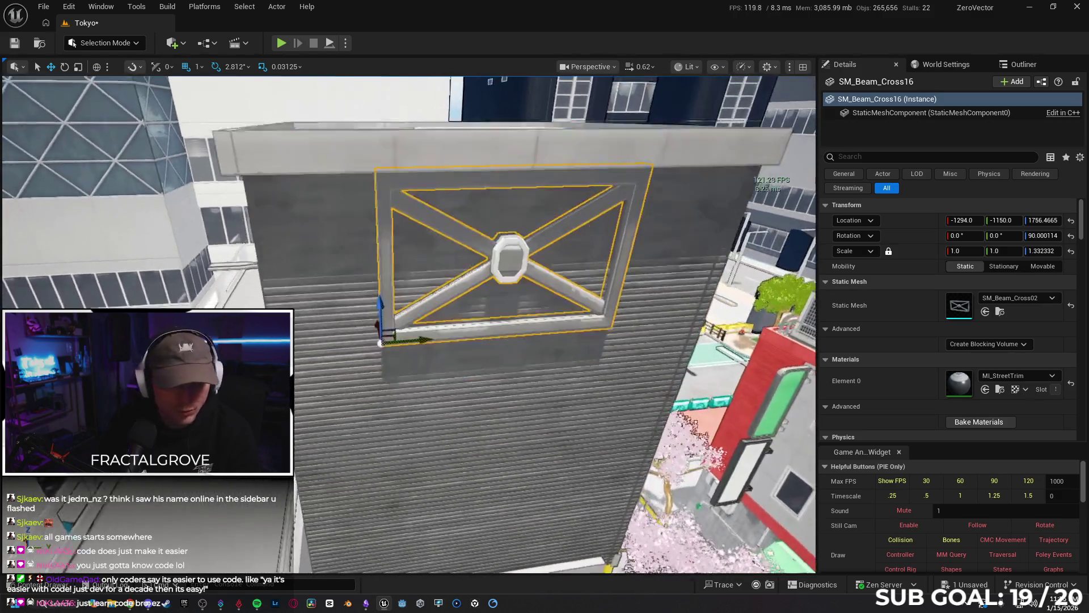
{"action": "left_click_drag", "start_coordinate": [503, 427], "coordinate": [503, 426]}
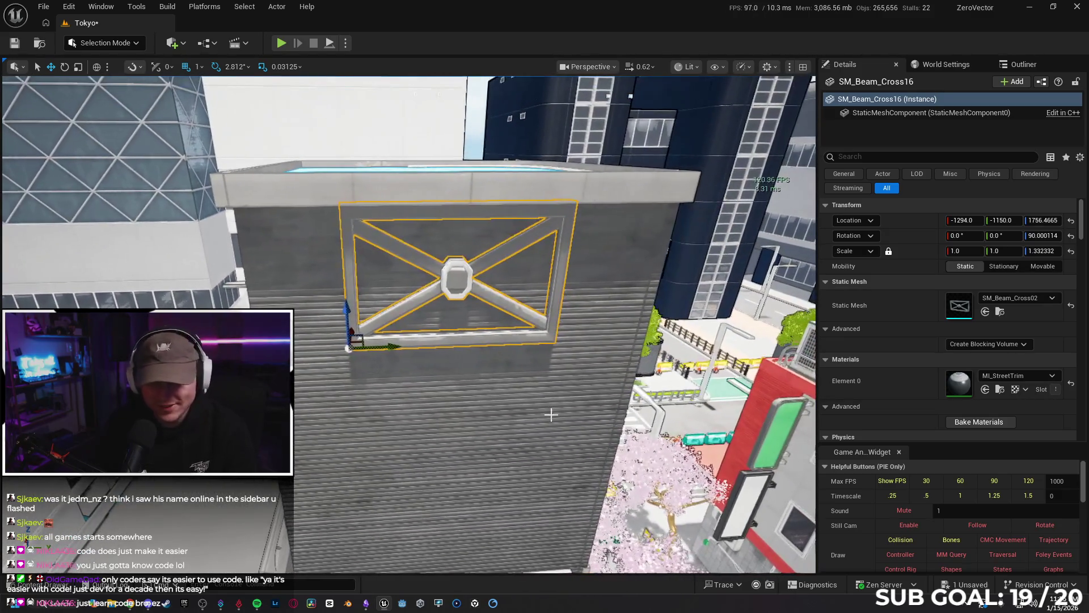
{"action": "left_click_drag", "start_coordinate": [348, 348], "coordinate": [348, 363]}
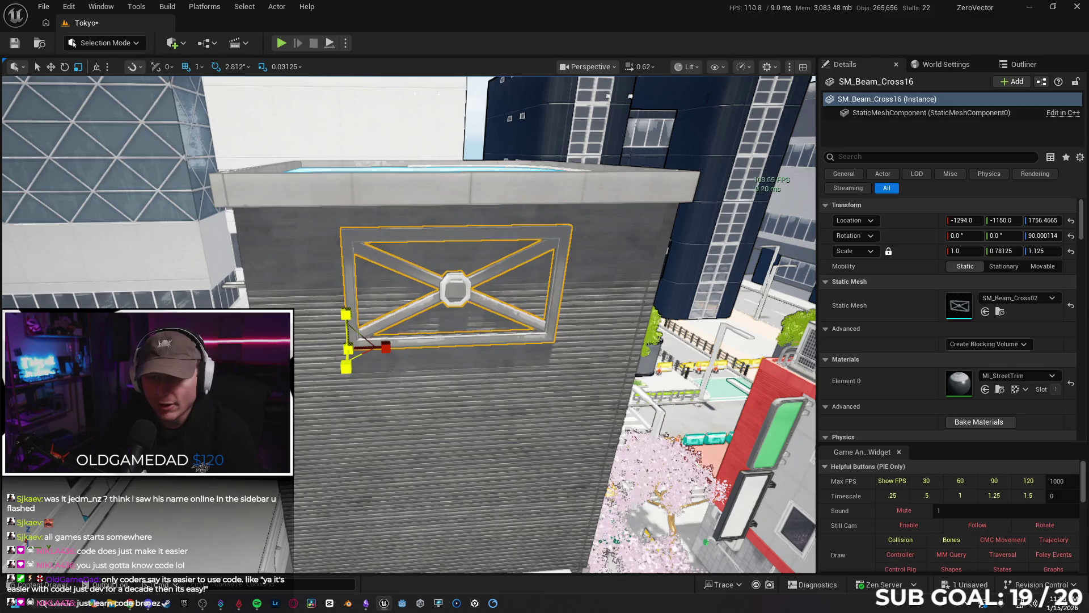
{"action": "key", "text": "ctrl+z"}
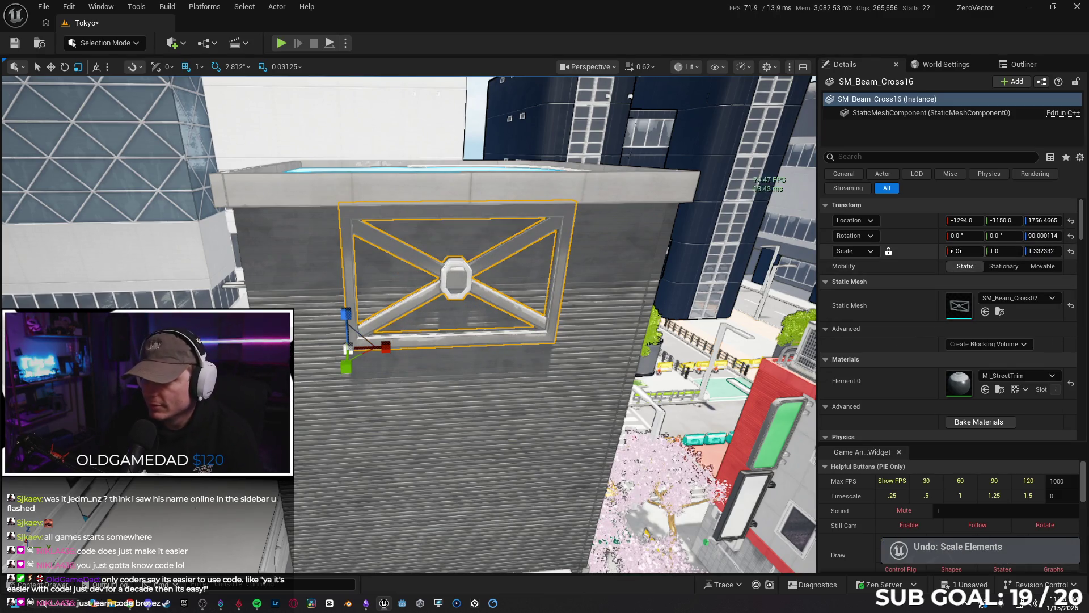
{"action": "left_click_drag", "start_coordinate": [953, 251], "coordinate": [993, 251]}
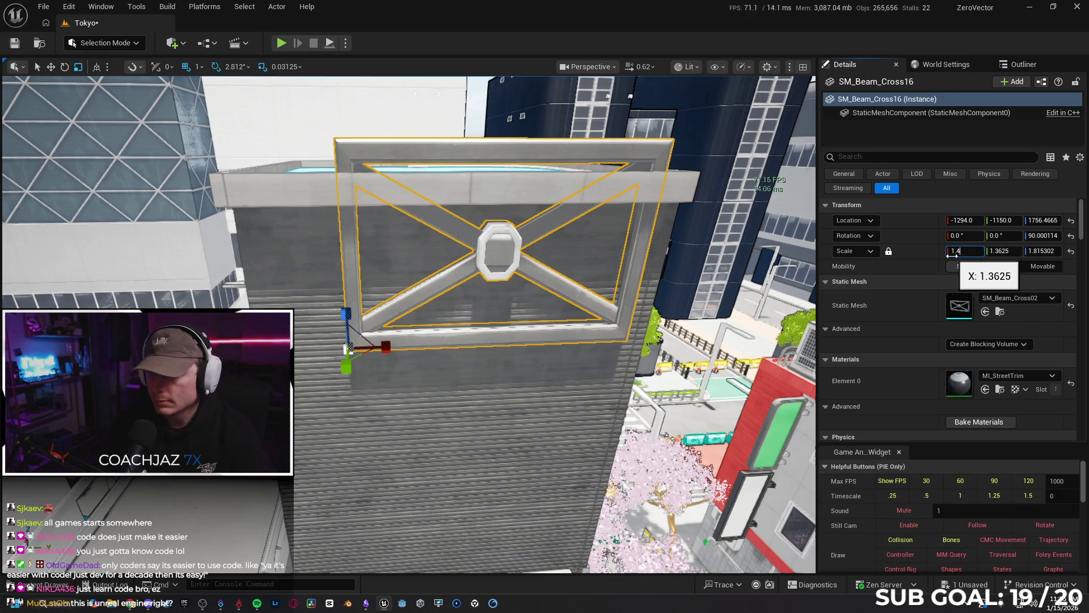
{"action": "key", "text": "Return"}
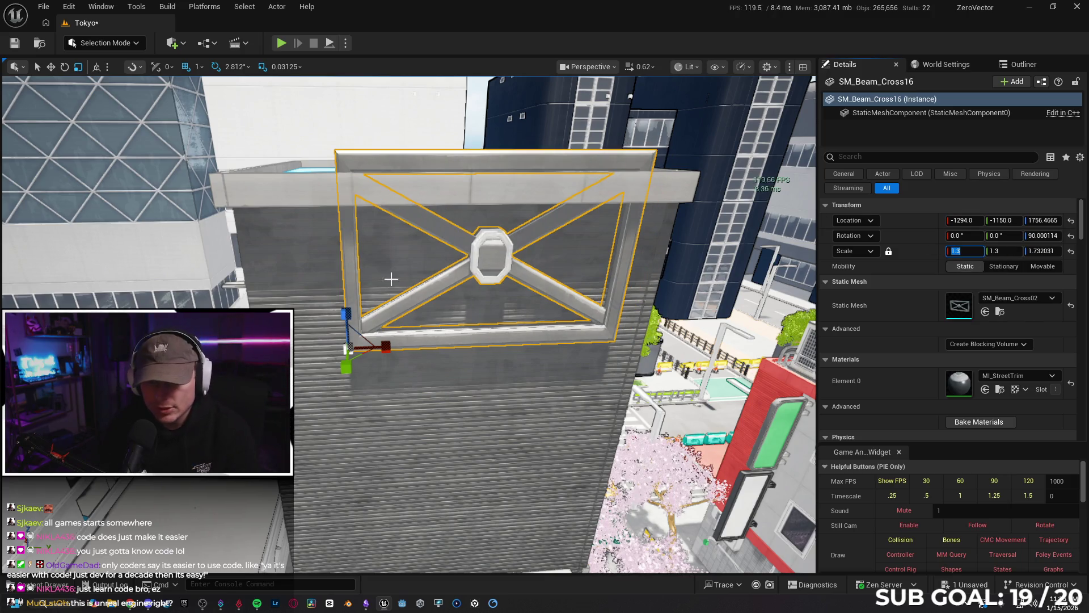
Step: Lower the enlarged frame on the wall and shift it sideways along the facade
{"action": "left_click_drag", "start_coordinate": [482, 371], "coordinate": [470, 372]}
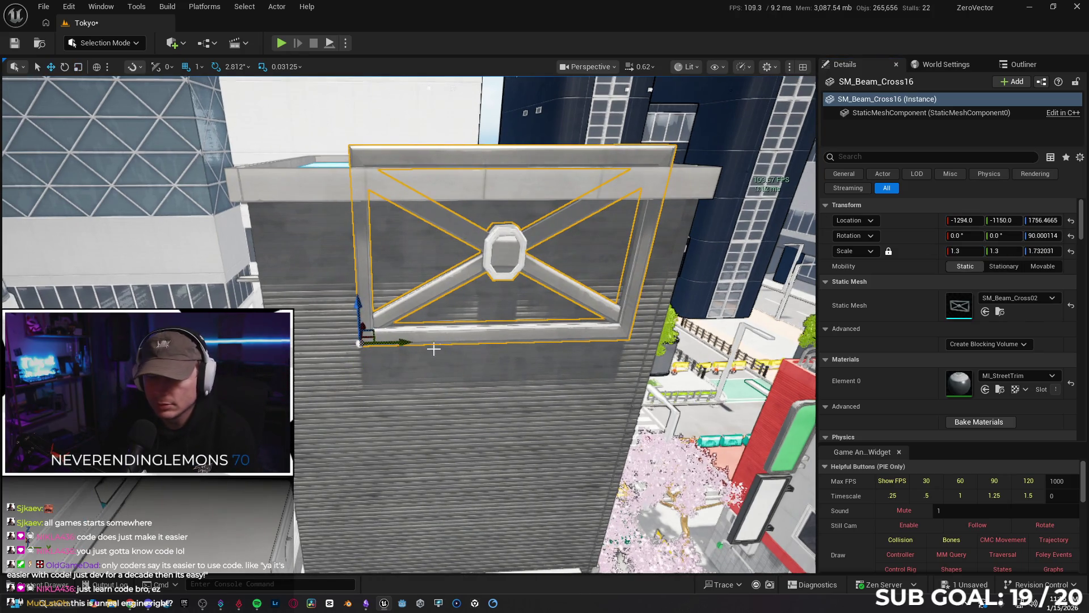
{"action": "left_click_drag", "start_coordinate": [359, 310], "coordinate": [362, 349]}
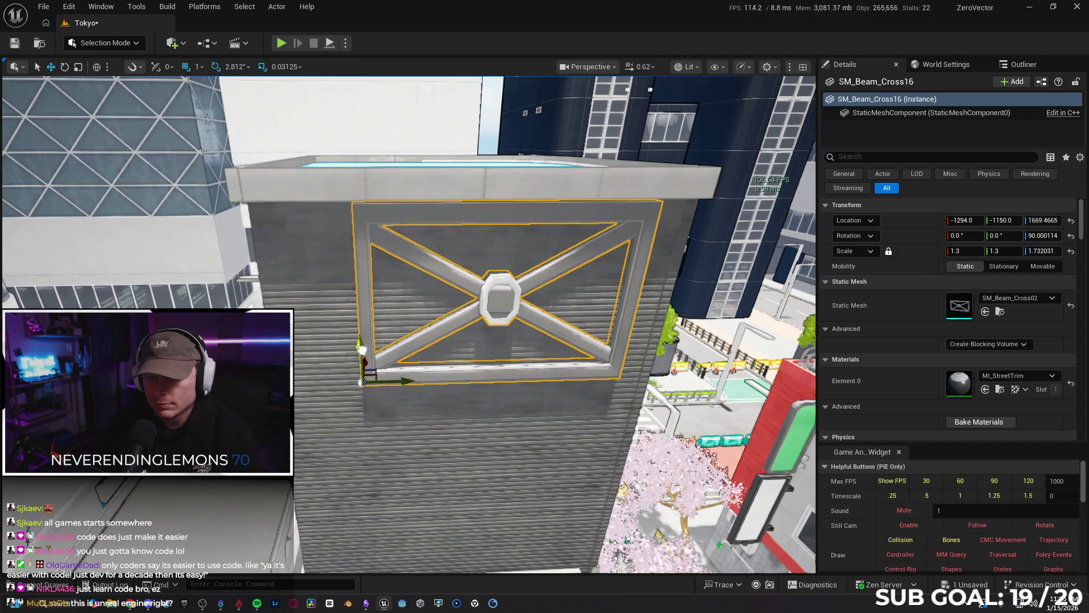
{"action": "mouse_move", "coordinate": [402, 390]}
{"action": "left_mouse_down"}
{"action": "mouse_move", "coordinate": [293, 392]}
{"action": "mouse_move", "coordinate": [239, 408]}
{"action": "mouse_move", "coordinate": [243, 341]}
{"action": "left_mouse_up"}
{"action": "left_click_drag", "start_coordinate": [356, 391], "coordinate": [356, 391]}
Step: Delete the cross-beam frame and the four grouped wall vents
{"action": "key", "text": "Delete"}
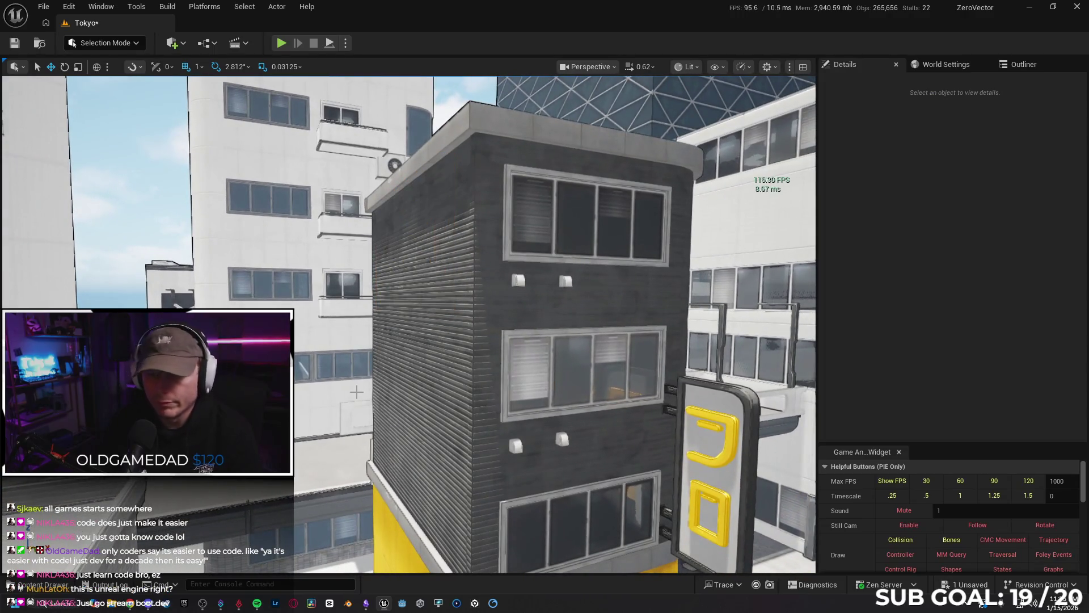
{"action": "left_click_drag", "start_coordinate": [426, 372], "coordinate": [426, 364]}
{"action": "left_click_drag", "start_coordinate": [413, 327], "coordinate": [413, 324]}
{"action": "left_click", "coordinate": [414, 323]}
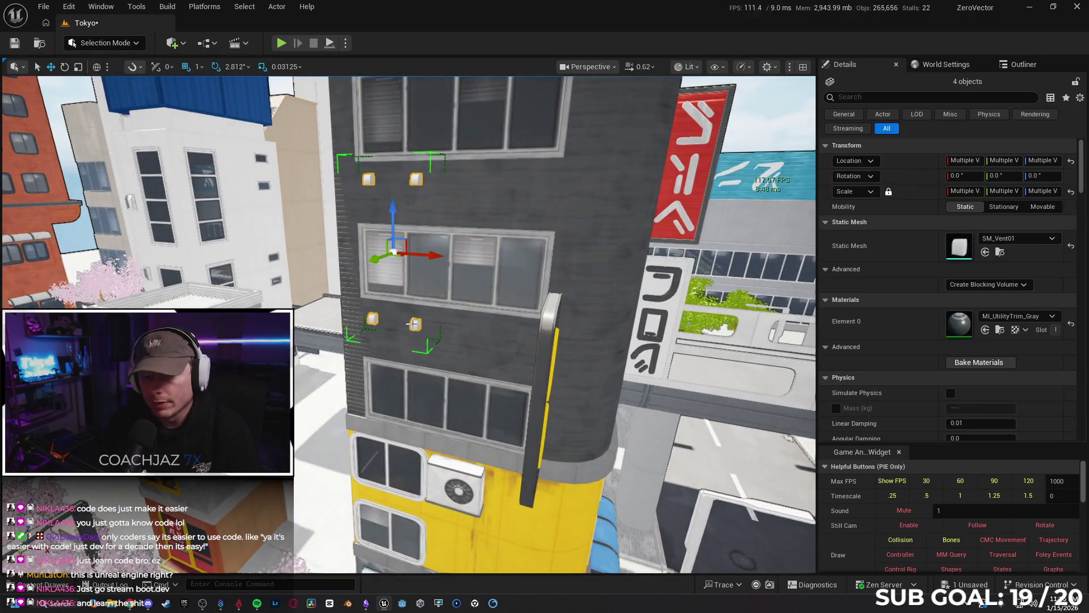
{"action": "key", "text": "Delete"}
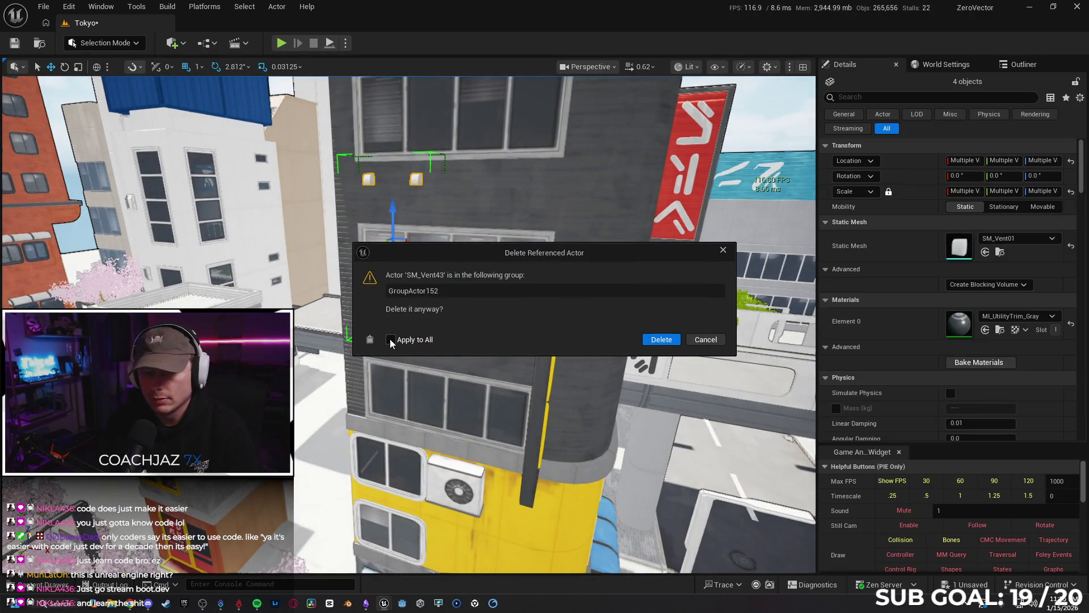
{"action": "left_click", "coordinate": [661, 339]}
Step: Delete the AC unit and yellow barrier group, applying the deletion to all
{"action": "mouse_move", "coordinate": [409, 323]}
{"action": "left_mouse_down"}
{"action": "mouse_move", "coordinate": [340, 328]}
{"action": "mouse_move", "coordinate": [439, 290]}
{"action": "left_mouse_up"}
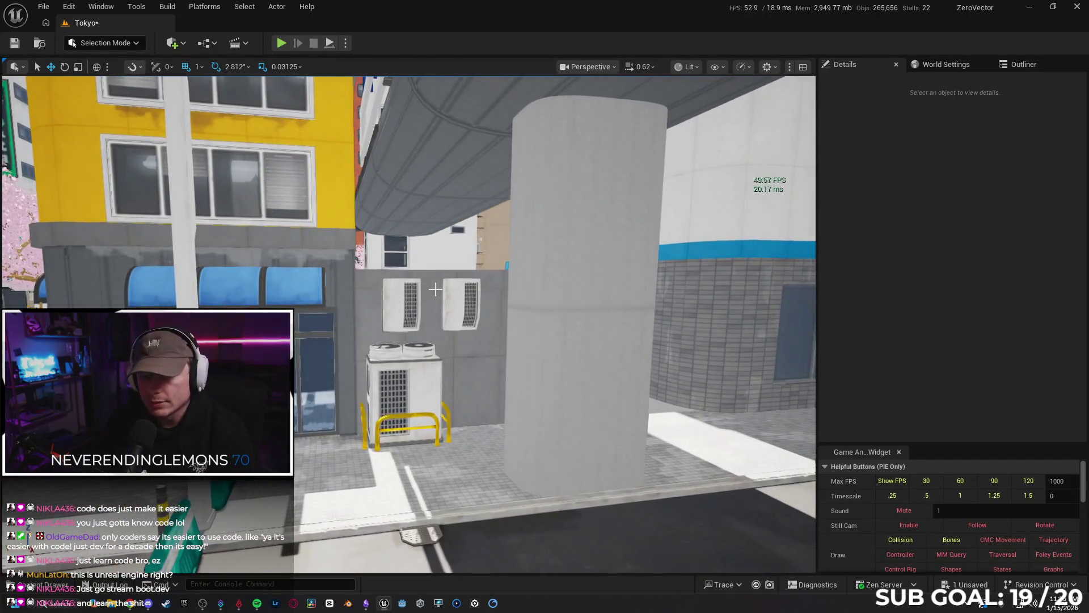
{"action": "left_click", "coordinate": [435, 312]}
{"action": "left_click", "coordinate": [420, 358]}
{"action": "key", "text": "Delete"}
{"action": "left_click", "coordinate": [397, 338]}
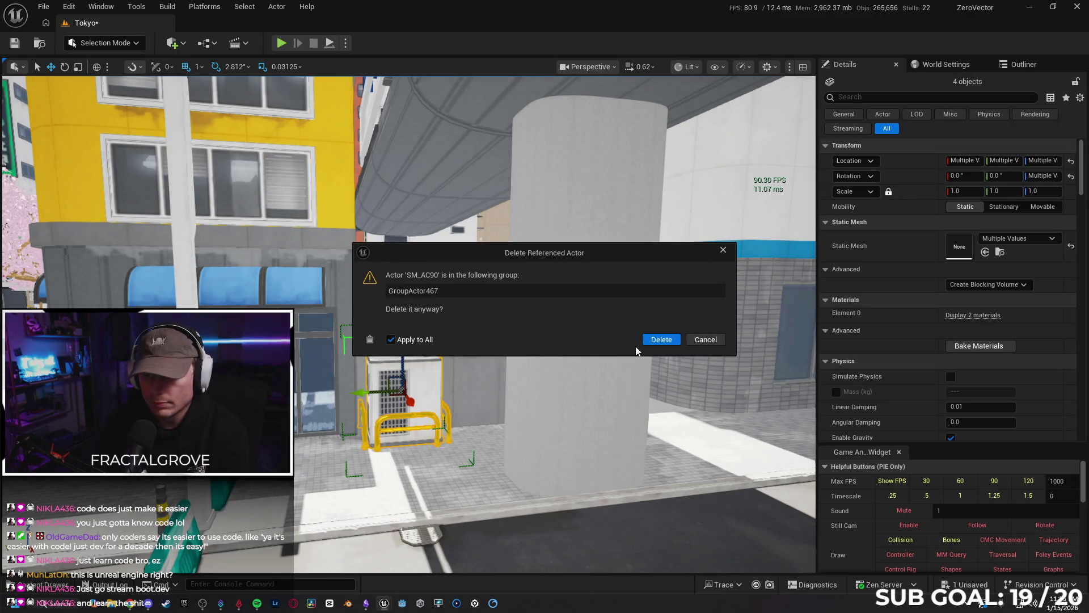
{"action": "left_click", "coordinate": [654, 338]}
Step: Look over the yellow building's storefront, checking the dirt decal without changing it
{"action": "left_click", "coordinate": [452, 328]}
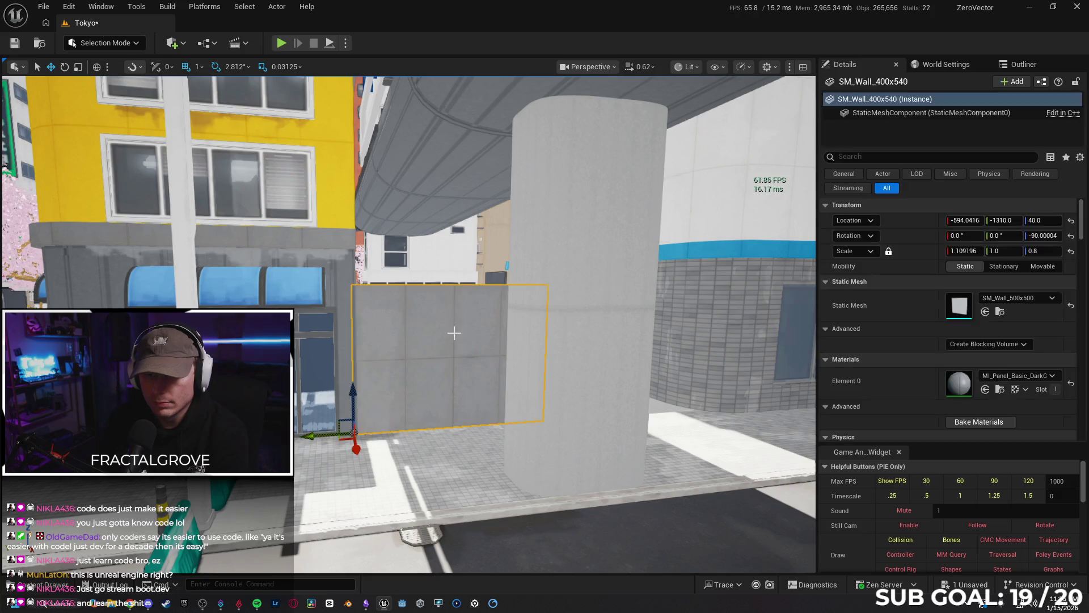
{"action": "key", "text": "Escape"}
{"action": "mouse_move", "coordinate": [467, 345]}
{"action": "left_mouse_down"}
{"action": "mouse_move", "coordinate": [335, 345]}
{"action": "mouse_move", "coordinate": [329, 363]}
{"action": "mouse_move", "coordinate": [340, 364]}
{"action": "mouse_move", "coordinate": [324, 363]}
{"action": "left_mouse_up"}
{"action": "left_click_drag", "start_coordinate": [415, 469], "coordinate": [425, 452]}
{"action": "left_click", "coordinate": [425, 452]}
{"action": "key", "text": "Escape"}
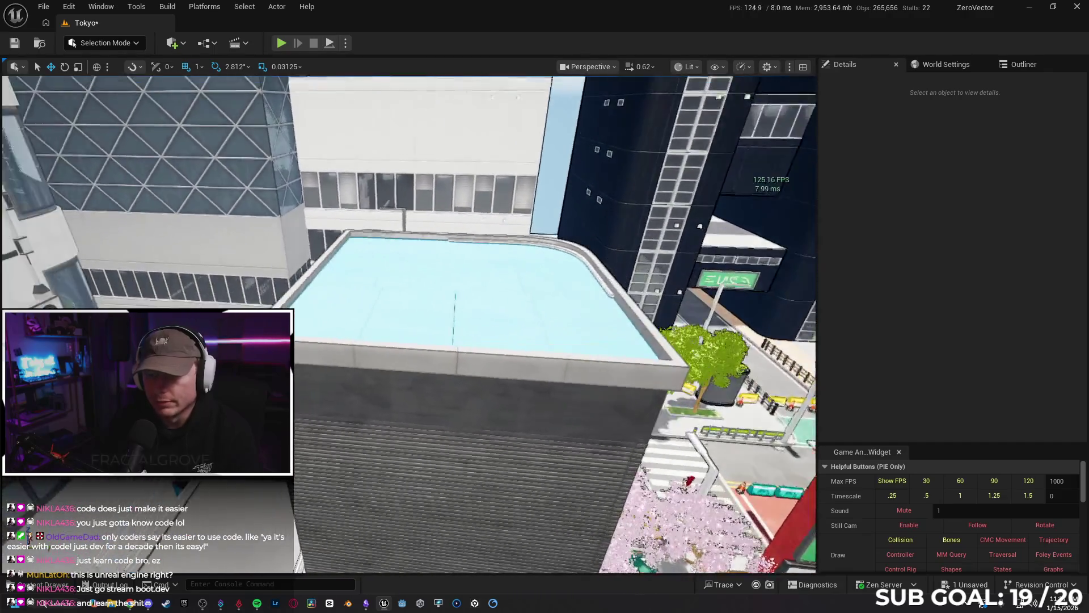
Step: Widen the grey wall ledge above the yellow building to Scale X of about 1.579
{"action": "mouse_move", "coordinate": [409, 324]}
{"action": "left_mouse_down"}
{"action": "mouse_move", "coordinate": [408, 272]}
{"action": "mouse_move", "coordinate": [363, 272]}
{"action": "mouse_move", "coordinate": [373, 391]}
{"action": "left_mouse_up"}
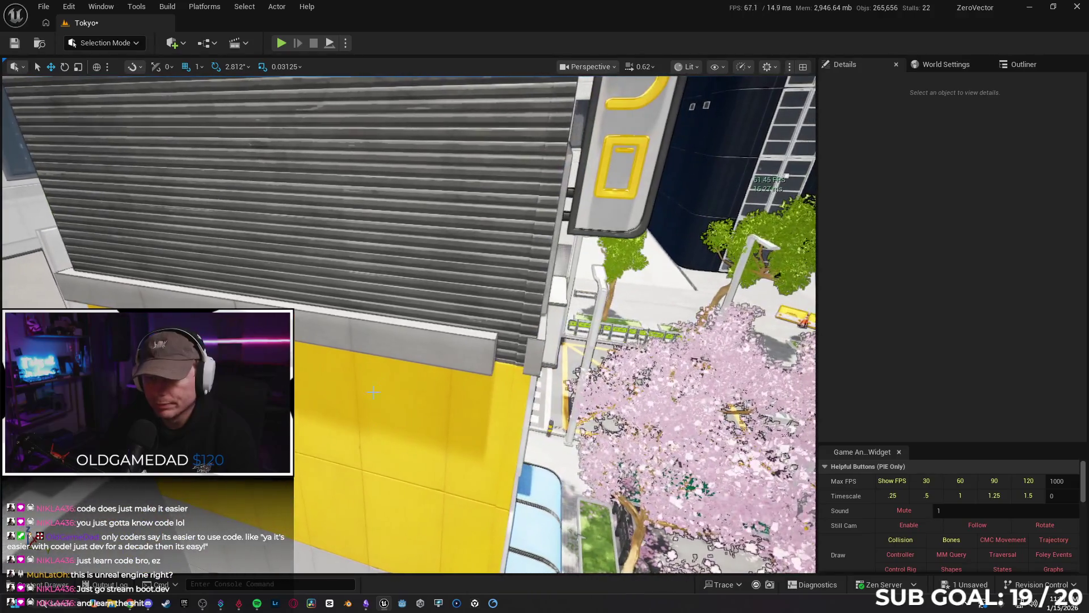
{"action": "left_click", "coordinate": [410, 335]}
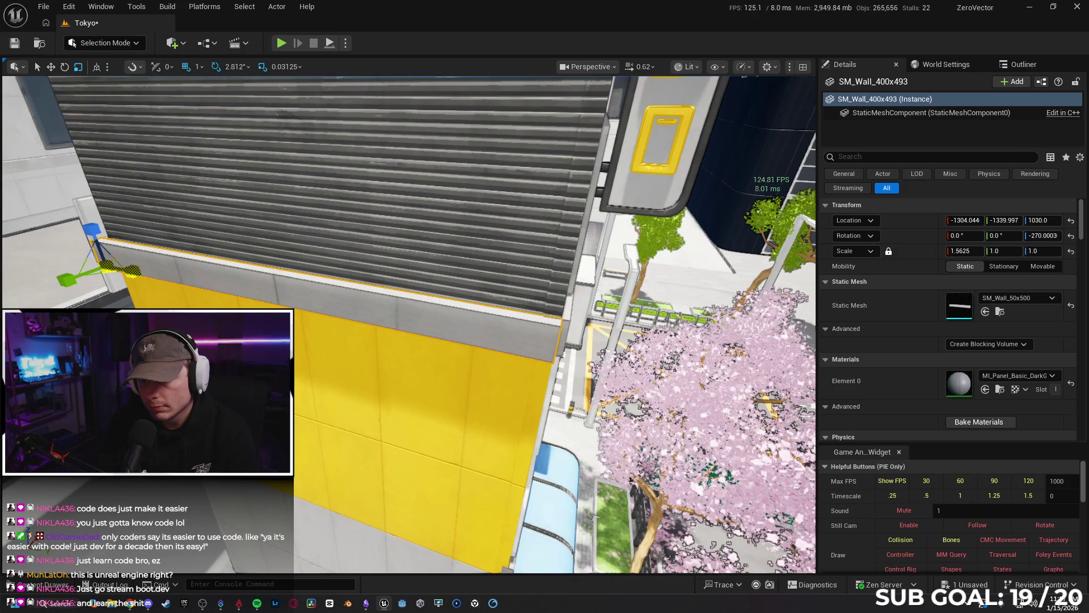
{"action": "left_click_drag", "start_coordinate": [200, 238], "coordinate": [257, 70]}
{"action": "left_click_drag", "start_coordinate": [259, 108], "coordinate": [270, 105]}
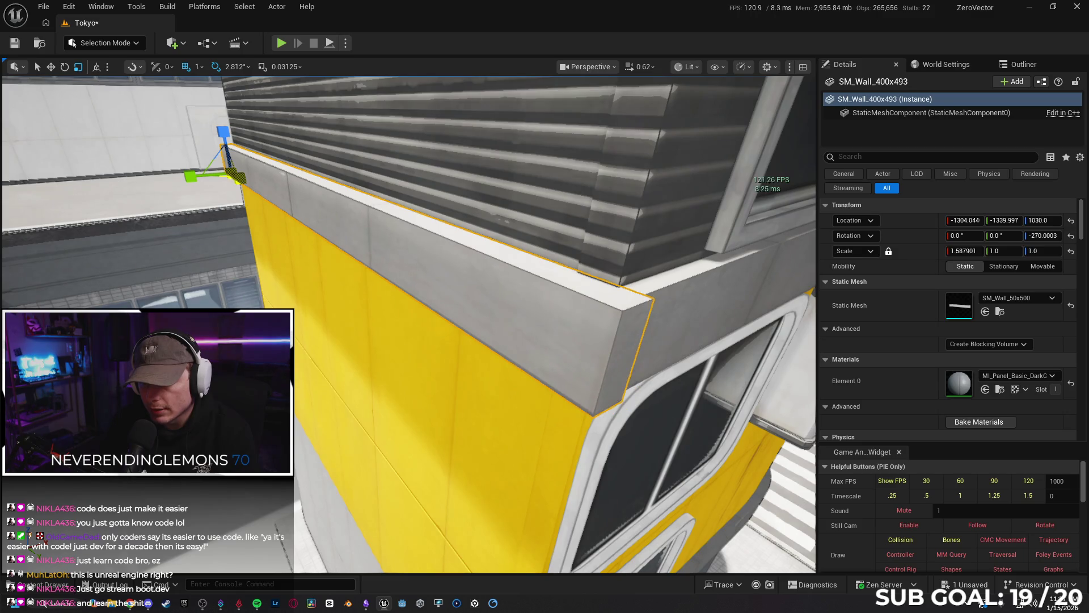
{"action": "mouse_move", "coordinate": [254, 182]}
{"action": "left_mouse_down"}
{"action": "mouse_move", "coordinate": [173, 195]}
{"action": "mouse_move", "coordinate": [235, 110]}
{"action": "left_mouse_up"}
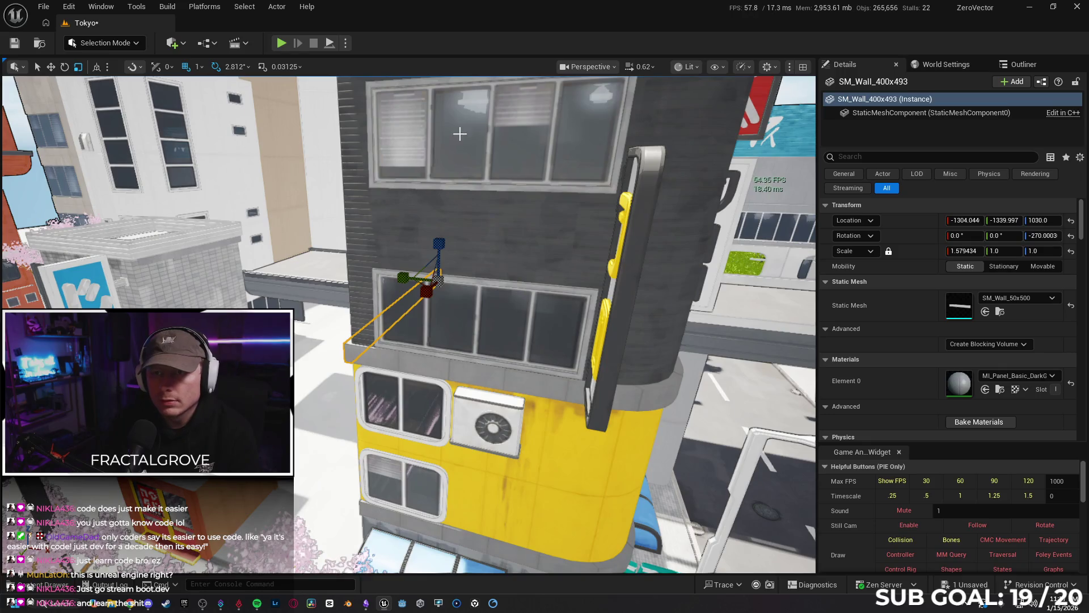
Step: Save the Tokyo map
{"action": "left_click", "coordinate": [14, 44]}
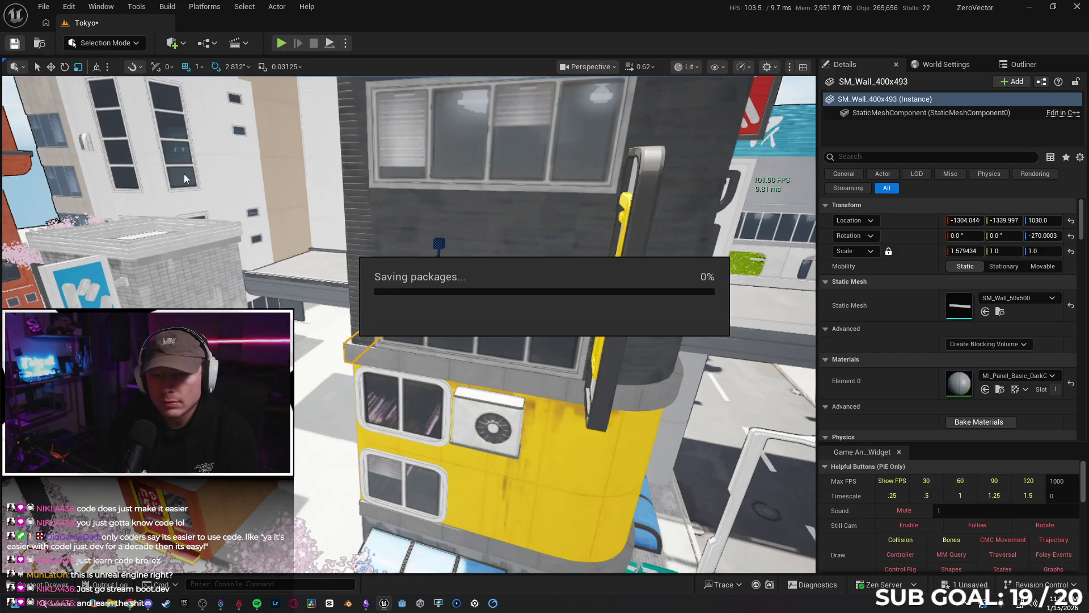
{"action": "left_click_drag", "start_coordinate": [366, 215], "coordinate": [319, 221]}
{"action": "mouse_move", "coordinate": [363, 397]}
{"action": "left_mouse_down"}
{"action": "mouse_move", "coordinate": [392, 402]}
{"action": "mouse_move", "coordinate": [426, 386]}
{"action": "mouse_move", "coordinate": [443, 399]}
{"action": "left_mouse_up"}
Step: Nudge the SM_AC20 wall air-conditioner unit along Location Y
{"action": "left_click", "coordinate": [444, 400]}
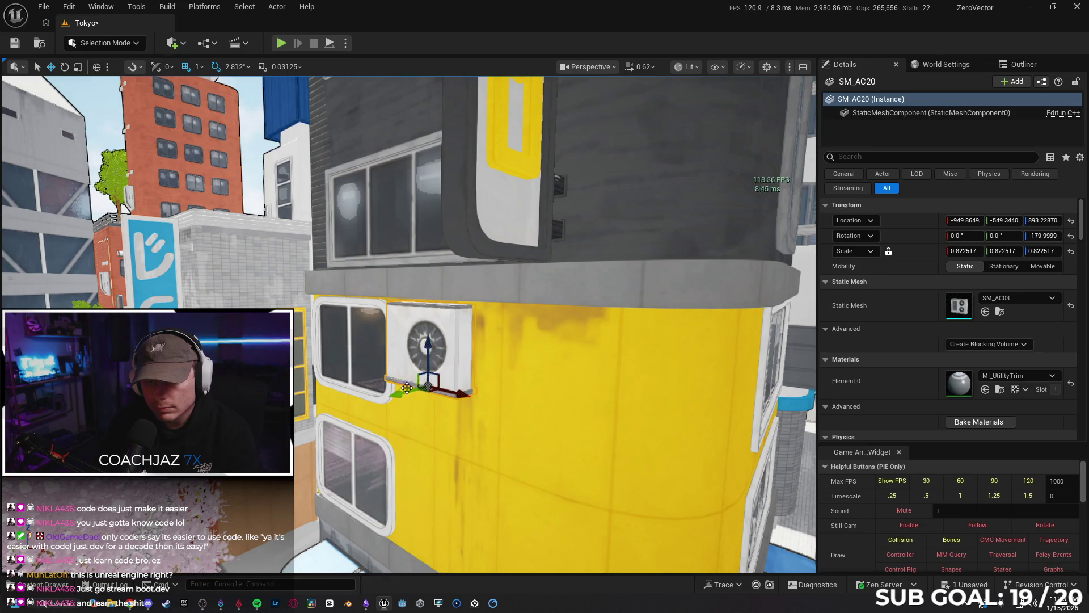
{"action": "mouse_move", "coordinate": [410, 392]}
{"action": "left_mouse_down"}
{"action": "mouse_move", "coordinate": [766, 392]}
{"action": "mouse_move", "coordinate": [640, 404]}
{"action": "mouse_move", "coordinate": [636, 360]}
{"action": "mouse_move", "coordinate": [545, 364]}
{"action": "left_mouse_up"}
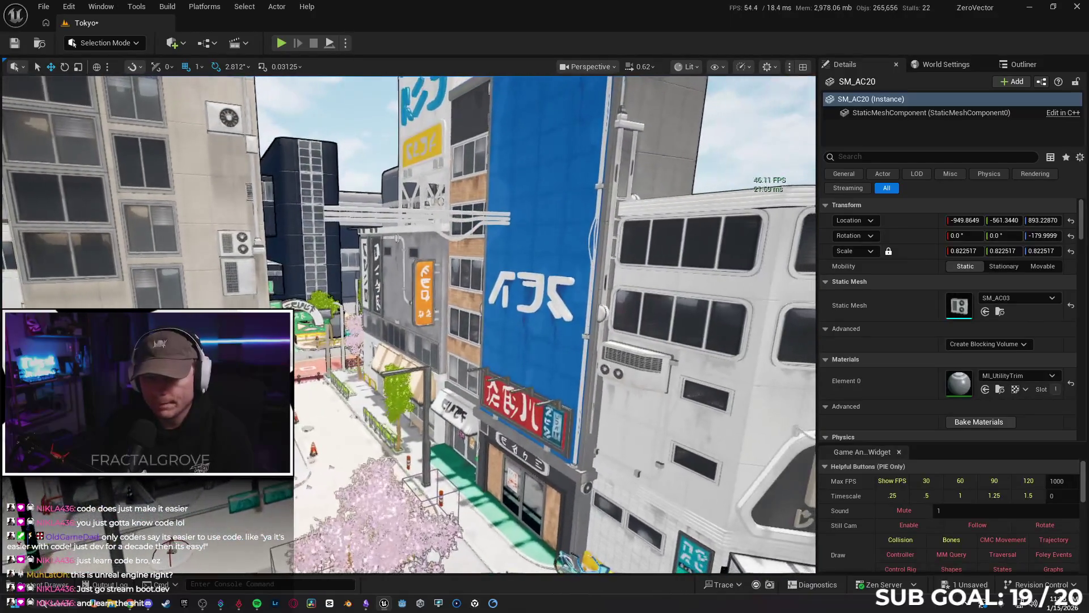
{"action": "left_click", "coordinate": [448, 519]}
{"action": "key", "text": "Escape"}
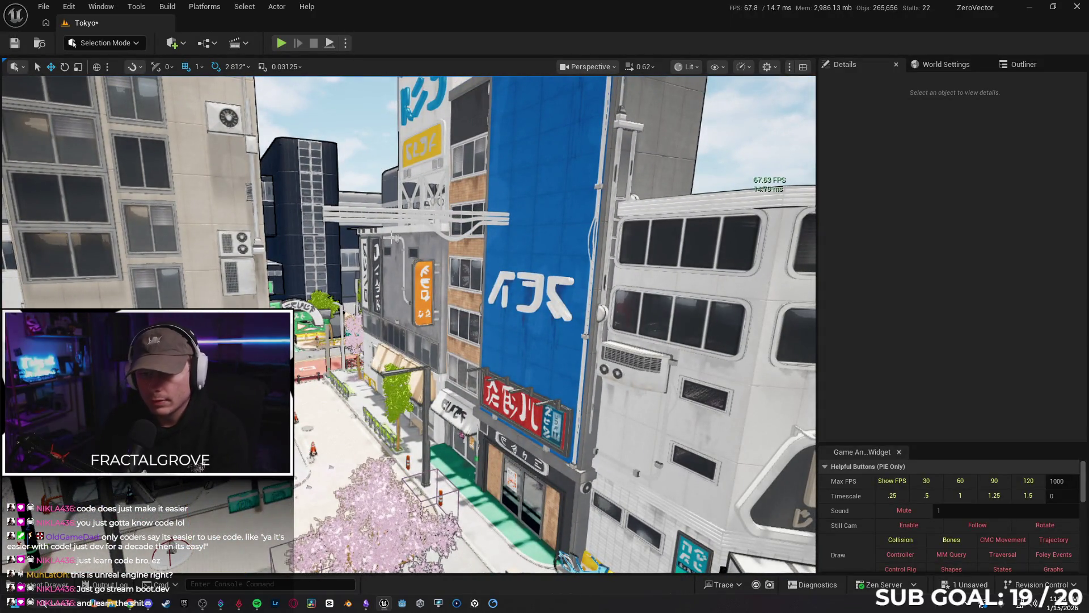
Step: Delete the white overhead cable by the blue building, restoring the trial-deleted sign building
{"action": "left_click", "coordinate": [419, 335]}
{"action": "key", "text": "Delete"}
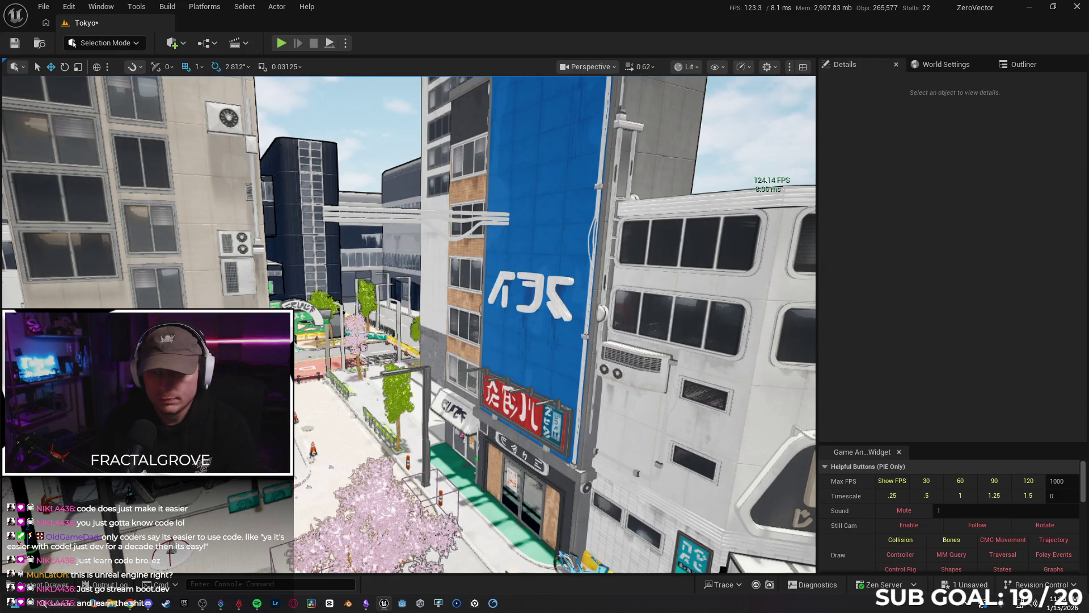
{"action": "key", "text": "ctrl+z"}
{"action": "left_click", "coordinate": [335, 218]}
{"action": "key", "text": "Delete"}
{"action": "mouse_move", "coordinate": [333, 214]}
{"action": "left_mouse_down"}
{"action": "mouse_move", "coordinate": [392, 224]}
{"action": "mouse_move", "coordinate": [392, 201]}
{"action": "mouse_move", "coordinate": [391, 224]}
{"action": "left_mouse_up"}
{"action": "left_click_drag", "start_coordinate": [511, 499], "coordinate": [512, 498]}
Step: Raise the SM_Floor_500x504 slab on the white building's roof slightly
{"action": "key", "text": "ctrl+space"}
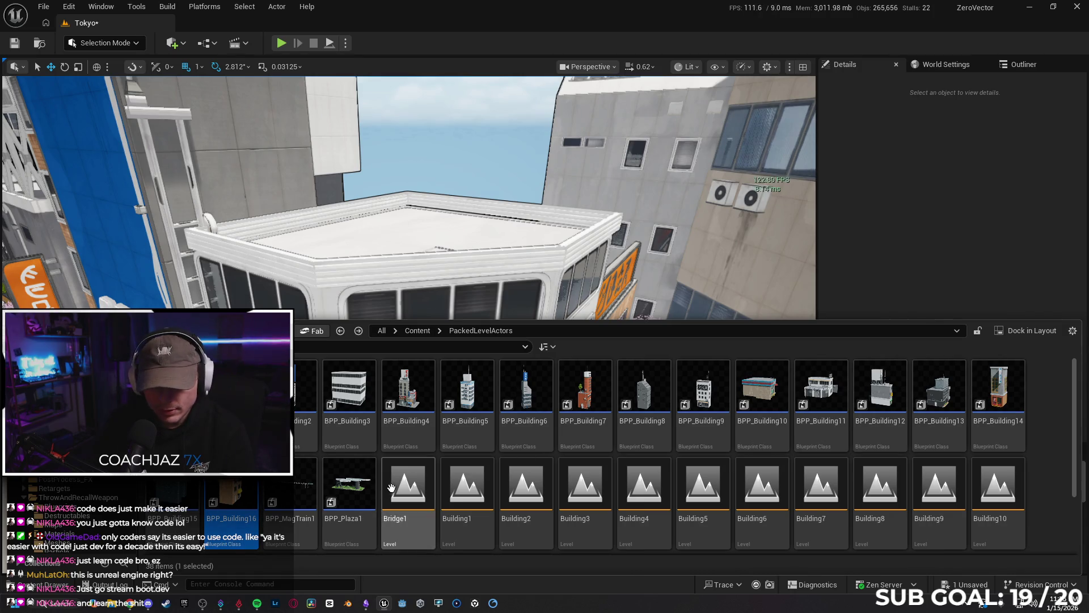
{"action": "left_click_drag", "start_coordinate": [789, 198], "coordinate": [788, 220]}
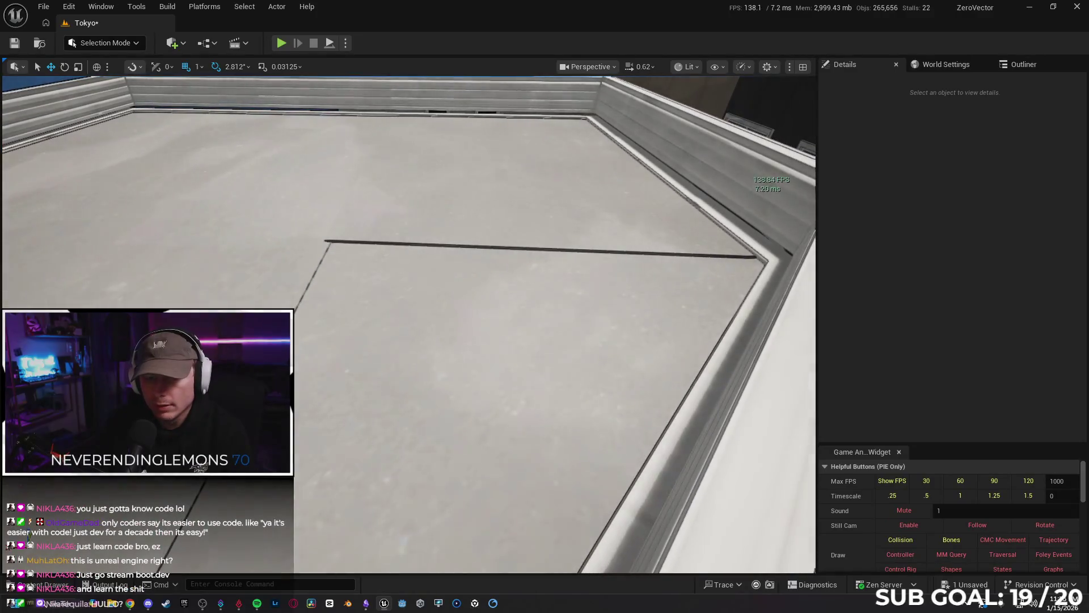
{"action": "left_click", "coordinate": [511, 340]}
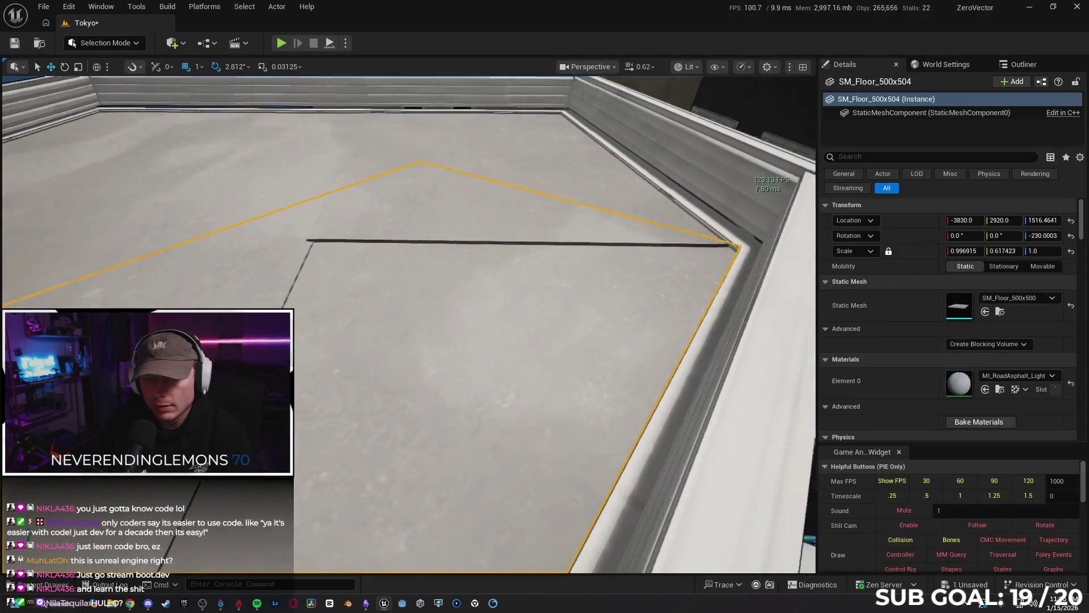
{"action": "scroll", "coordinate": [409, 323], "scroll_direction": "down", "scroll_amount": 5}
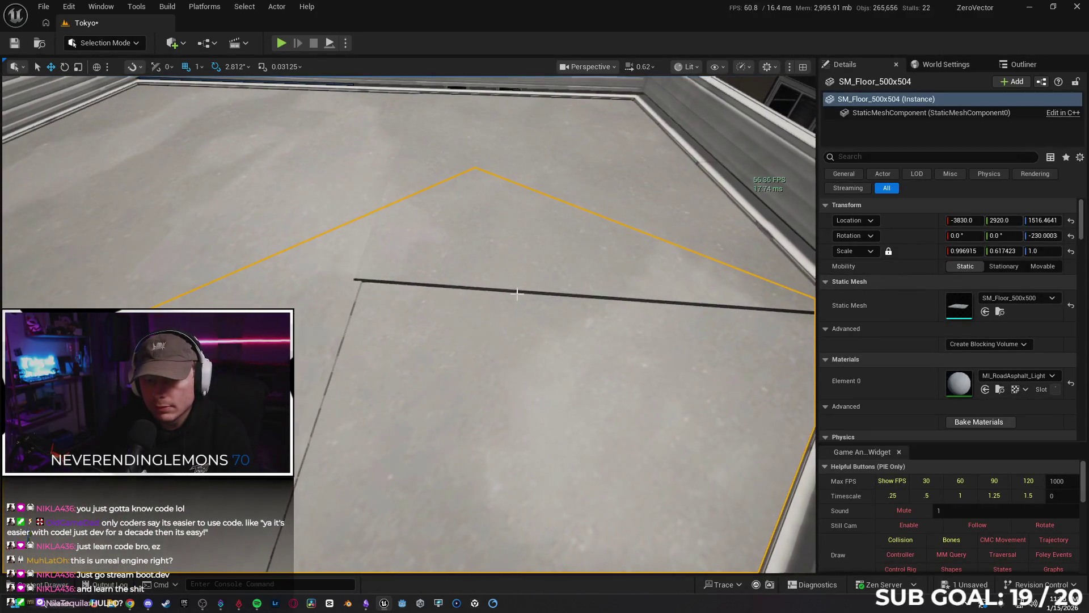
{"action": "left_click_drag", "start_coordinate": [165, 73], "coordinate": [164, 73]}
{"action": "left_click_drag", "start_coordinate": [469, 259], "coordinate": [469, 258]}
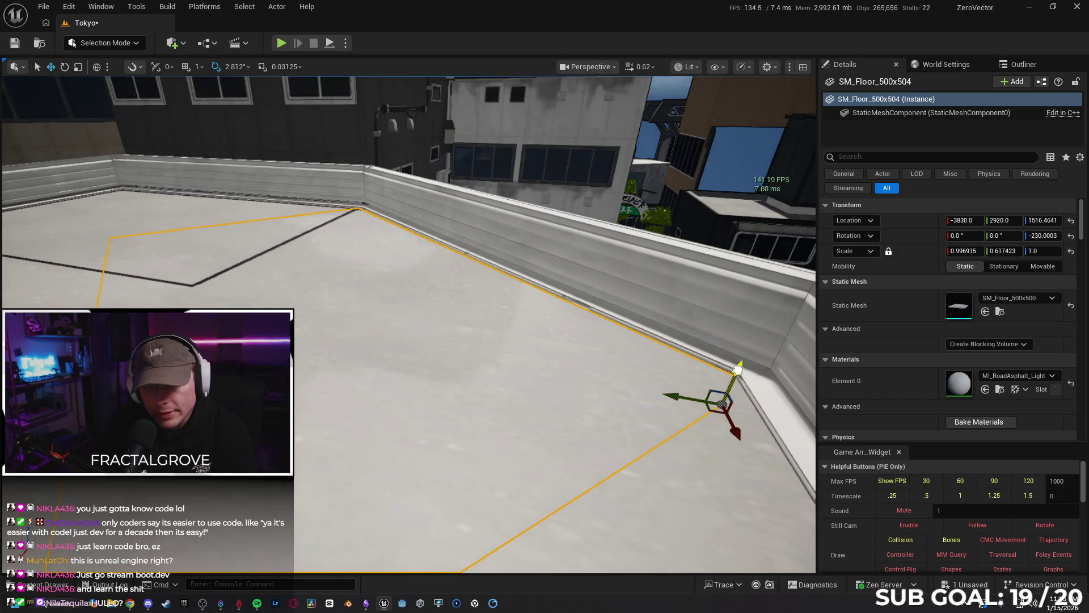
{"action": "left_click_drag", "start_coordinate": [737, 369], "coordinate": [738, 369]}
{"action": "key", "text": "ctrl+z"}
{"action": "left_click", "coordinate": [482, 365]}
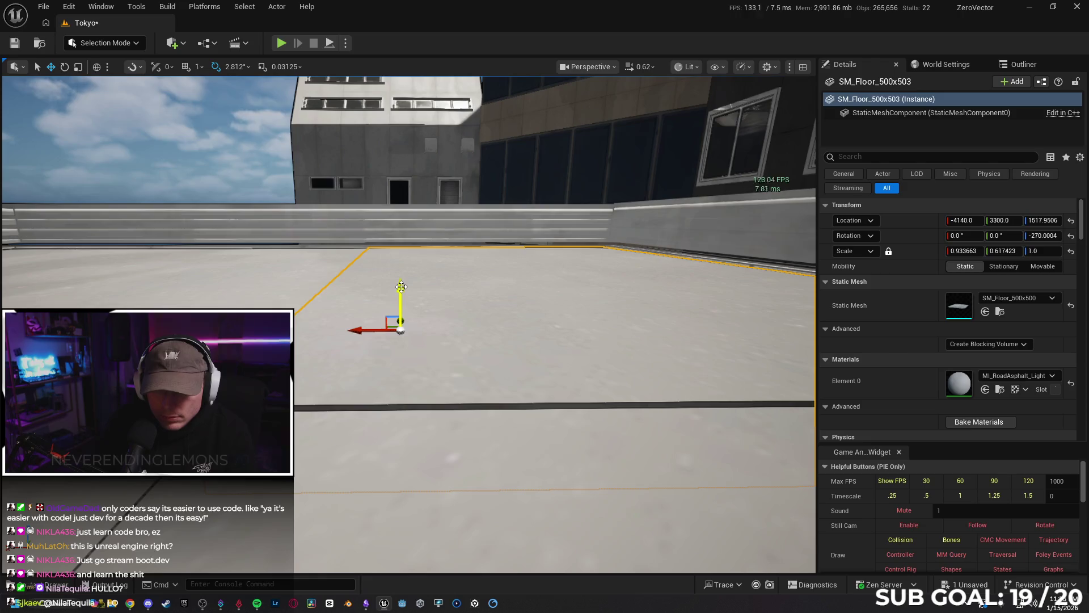
Step: Lower the SM_Floor_500x503 slab to Z 1517.2106 so it sits flush
{"action": "left_click_drag", "start_coordinate": [401, 286], "coordinate": [401, 289]}
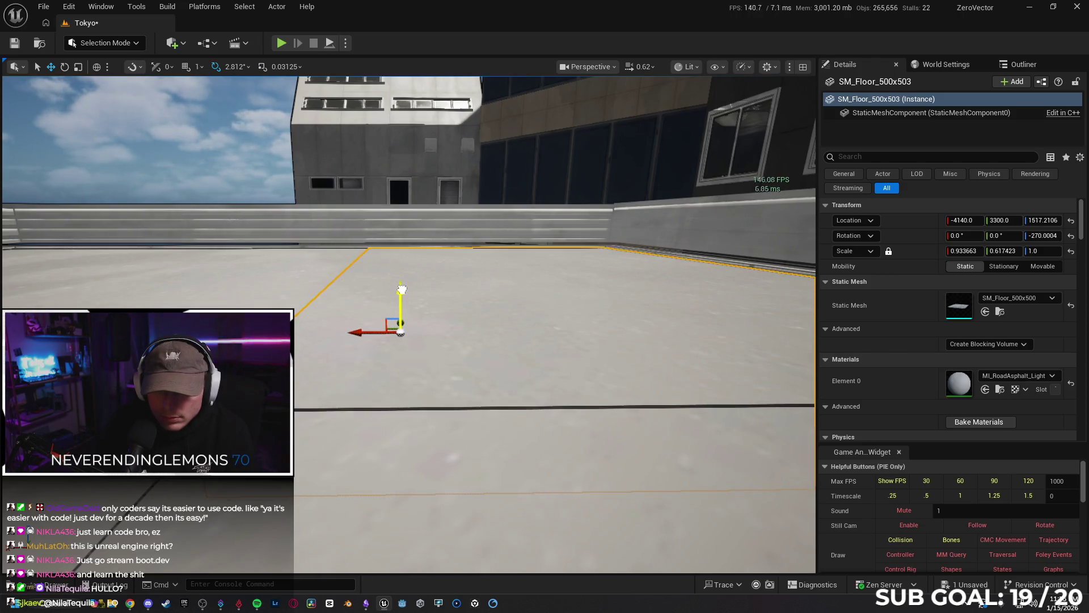
{"action": "scroll", "coordinate": [409, 324], "scroll_direction": "down", "scroll_amount": 3}
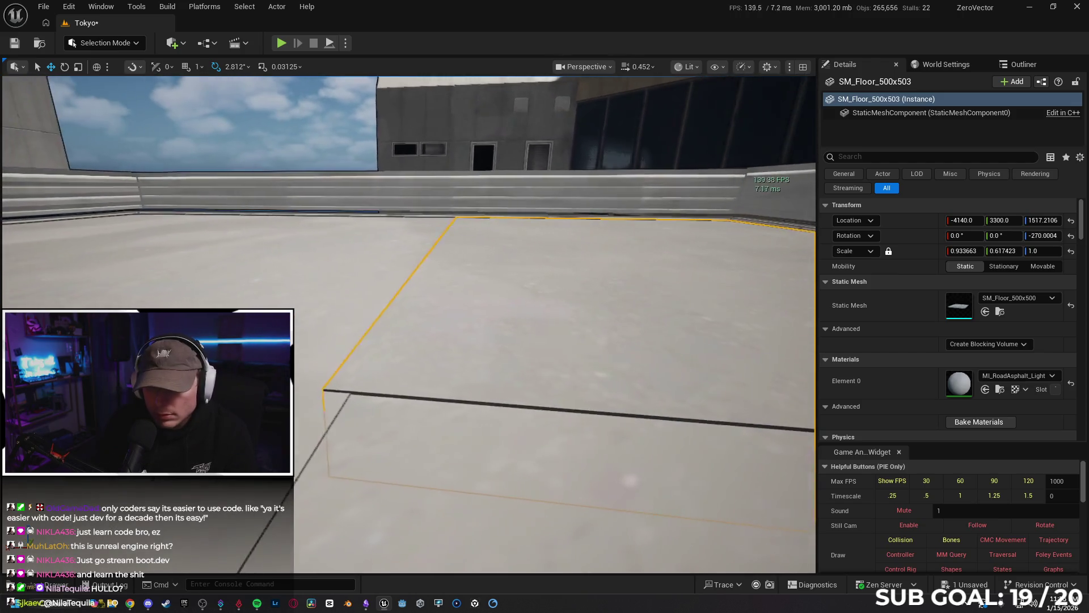
{"action": "scroll", "coordinate": [408, 323], "scroll_direction": "down", "scroll_amount": 2}
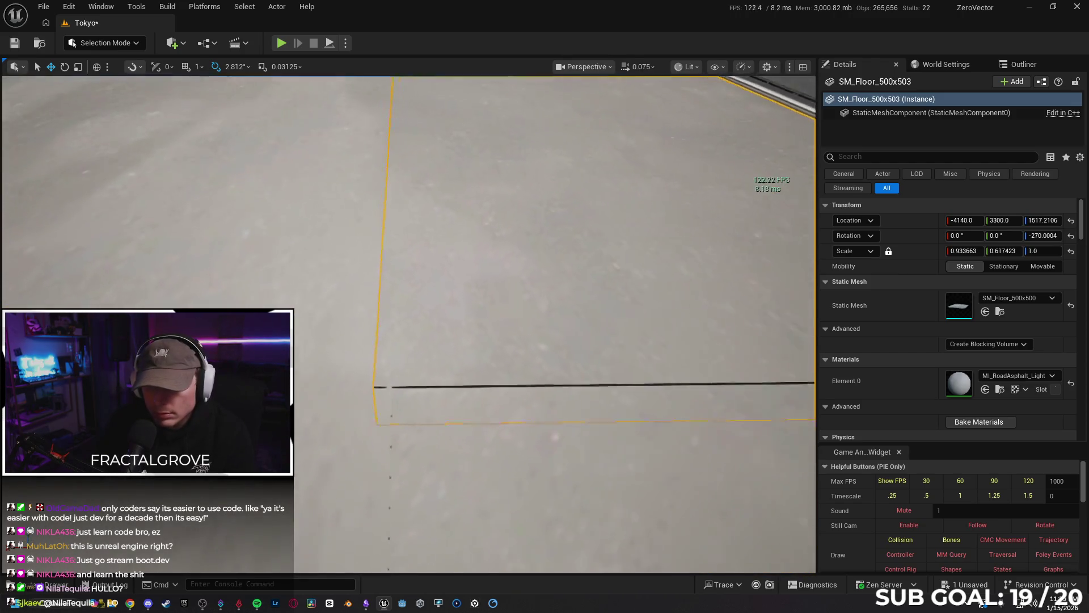
{"action": "scroll", "coordinate": [409, 323], "scroll_direction": "up", "scroll_amount": 2}
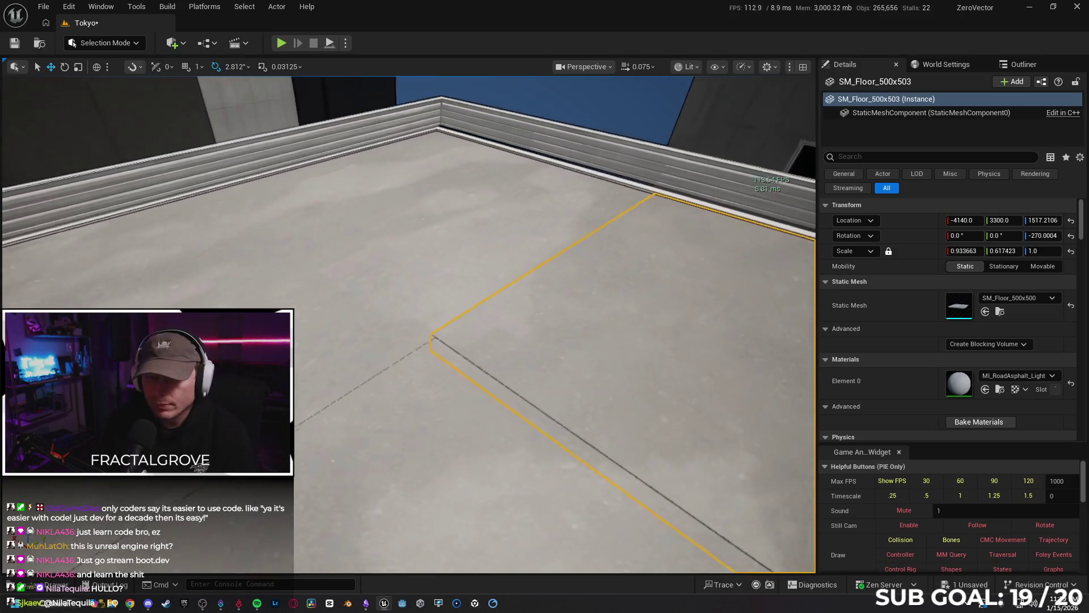
{"action": "scroll", "coordinate": [408, 324], "scroll_direction": "up", "scroll_amount": 3}
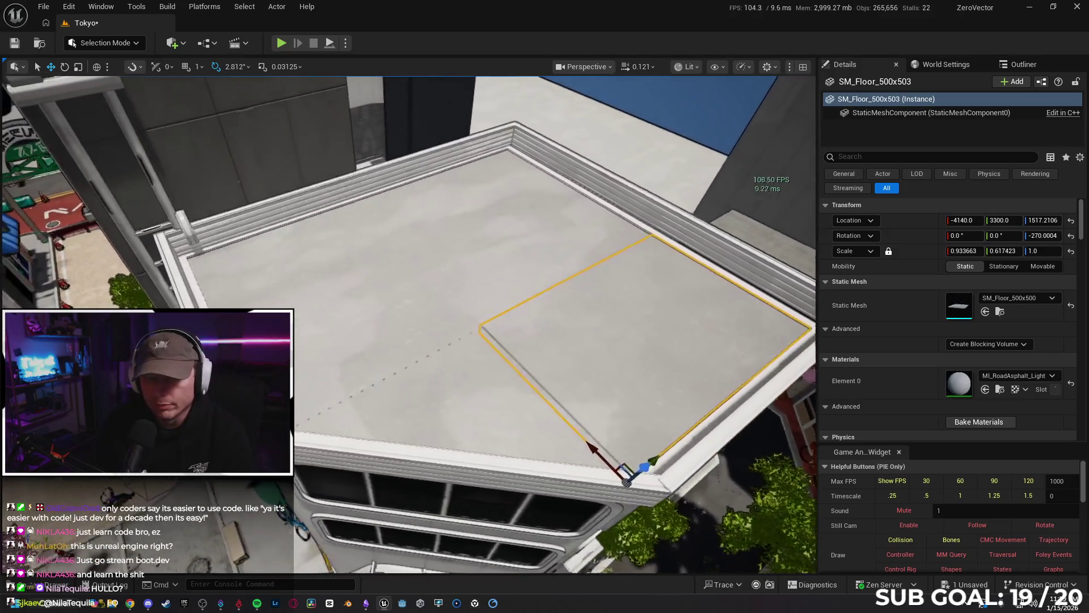
Step: Fly around the white building to check the rooftop slabs
{"action": "key", "text": "s"}
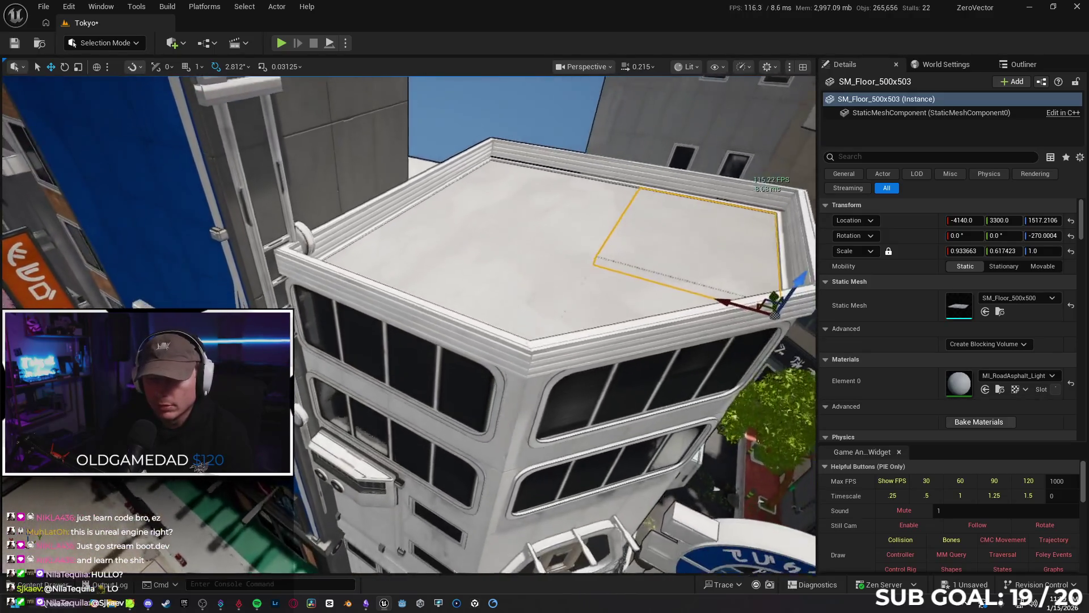
{"action": "key", "text": "a"}
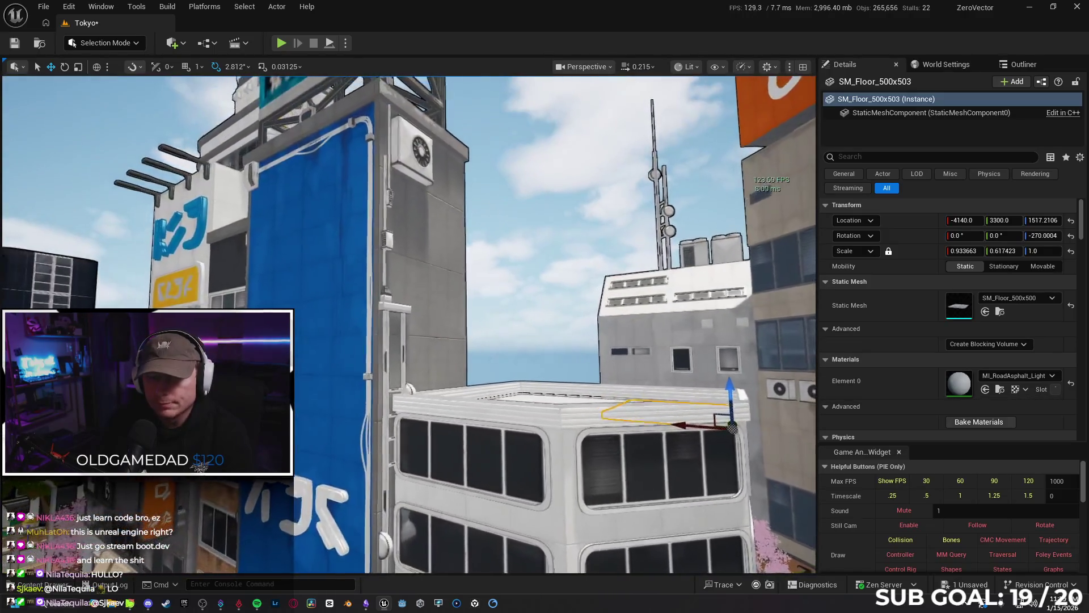
{"action": "key", "text": "q"}
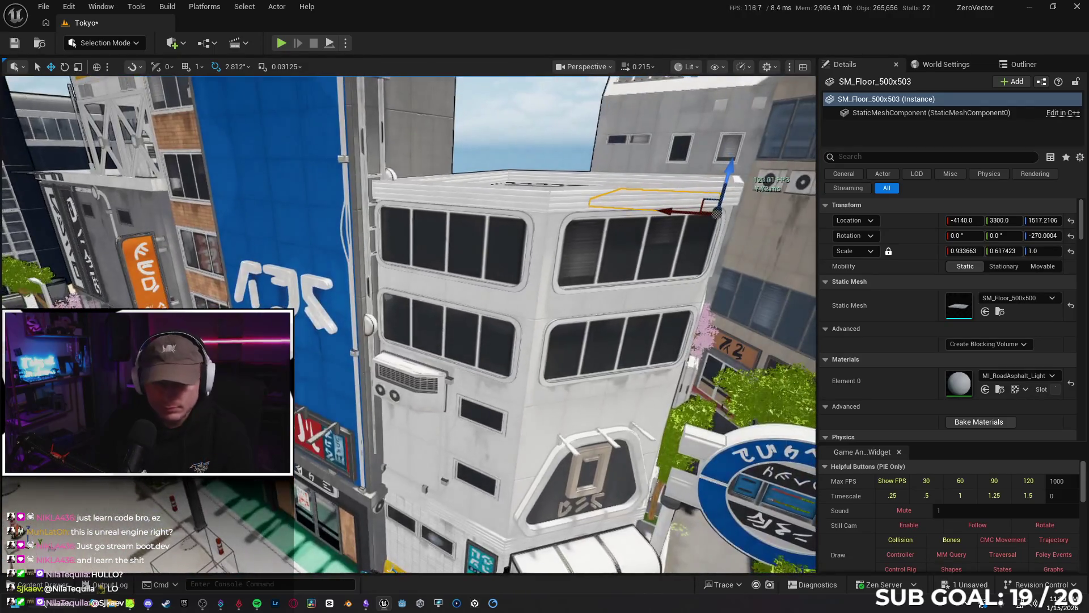
{"action": "key", "text": "q"}
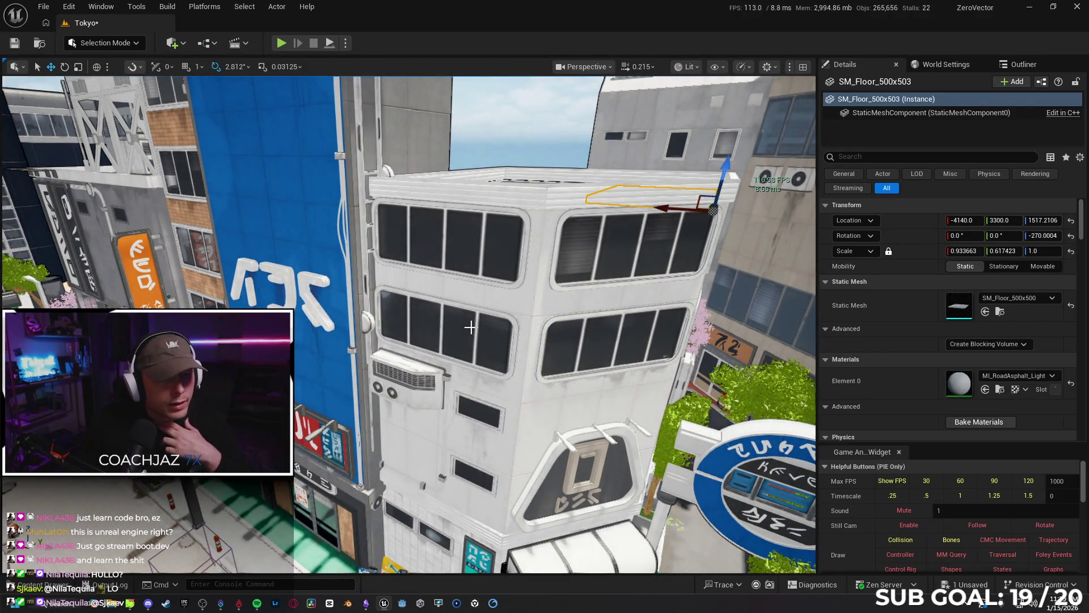
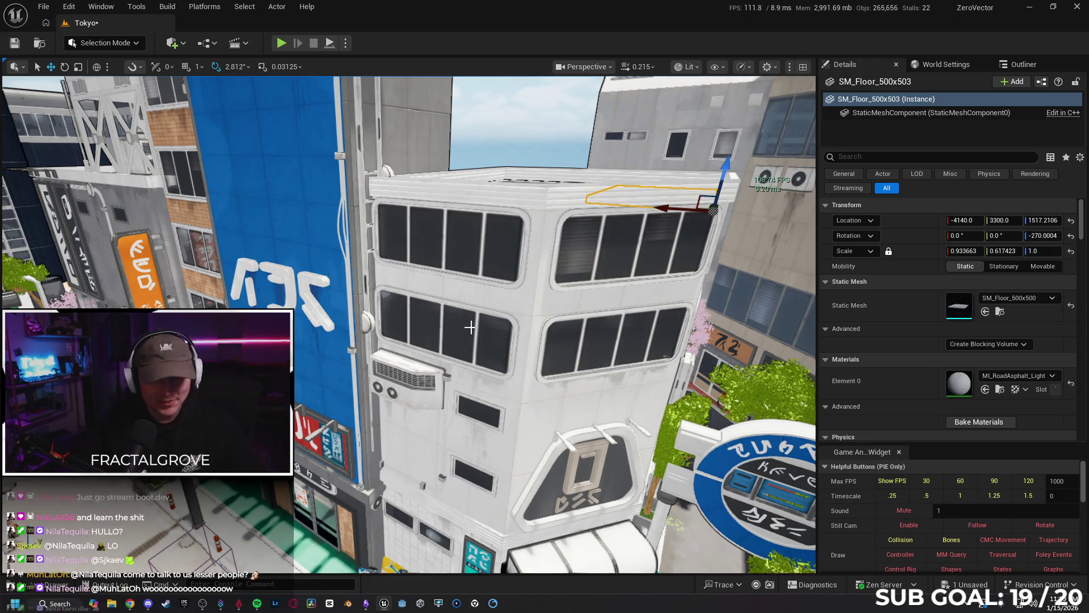
Step: Select the rooftop railing wall and the left railing wall, then frame them in view
{"action": "mouse_move", "coordinate": [447, 307]}
{"action": "left_mouse_down"}
{"action": "mouse_move", "coordinate": [465, 295]}
{"action": "mouse_move", "coordinate": [437, 306]}
{"action": "mouse_move", "coordinate": [469, 297]}
{"action": "mouse_move", "coordinate": [478, 244]}
{"action": "mouse_move", "coordinate": [494, 244]}
{"action": "mouse_move", "coordinate": [531, 258]}
{"action": "mouse_move", "coordinate": [546, 312]}
{"action": "left_mouse_up"}
{"action": "left_click_drag", "start_coordinate": [434, 212], "coordinate": [435, 212]}
{"action": "left_click", "coordinate": [446, 219]}
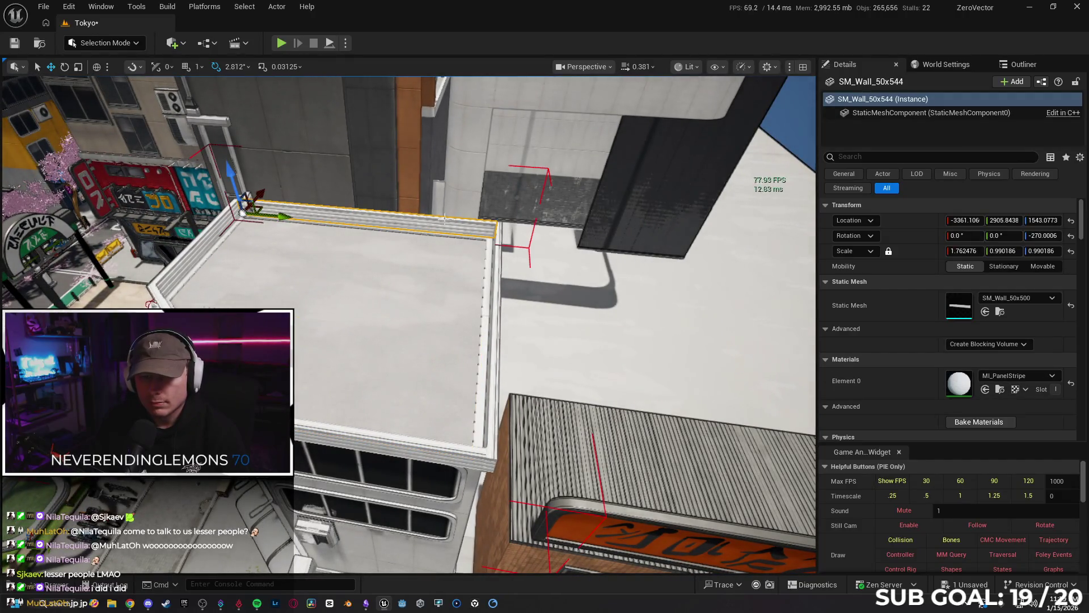
{"action": "left_click", "coordinate": [205, 233], "text": "ctrl"}
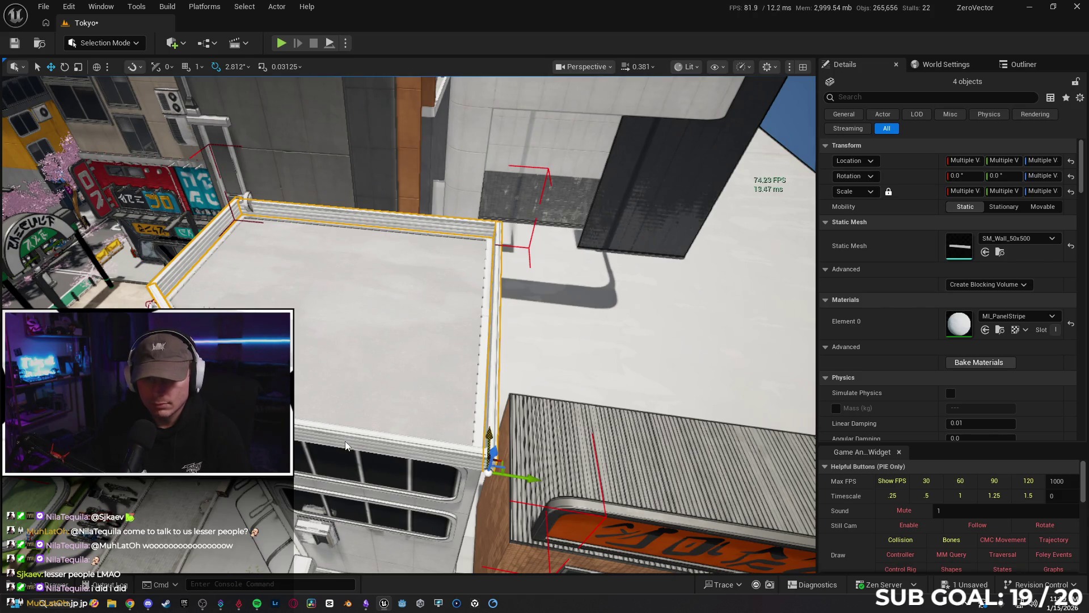
{"action": "scroll", "coordinate": [349, 338], "scroll_direction": "up", "scroll_amount": 5}
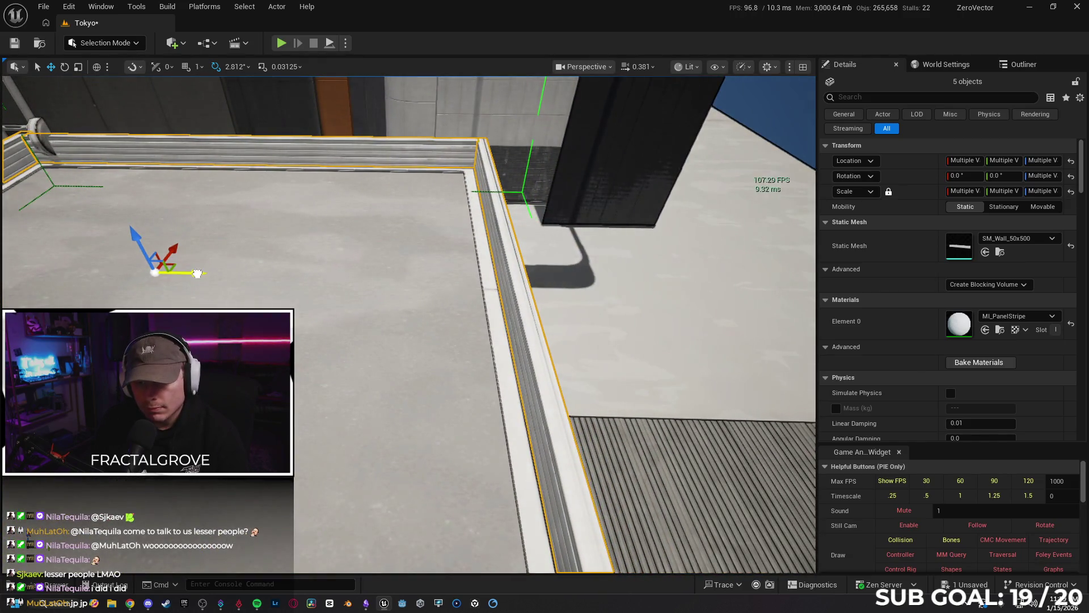
{"action": "key", "text": "f"}
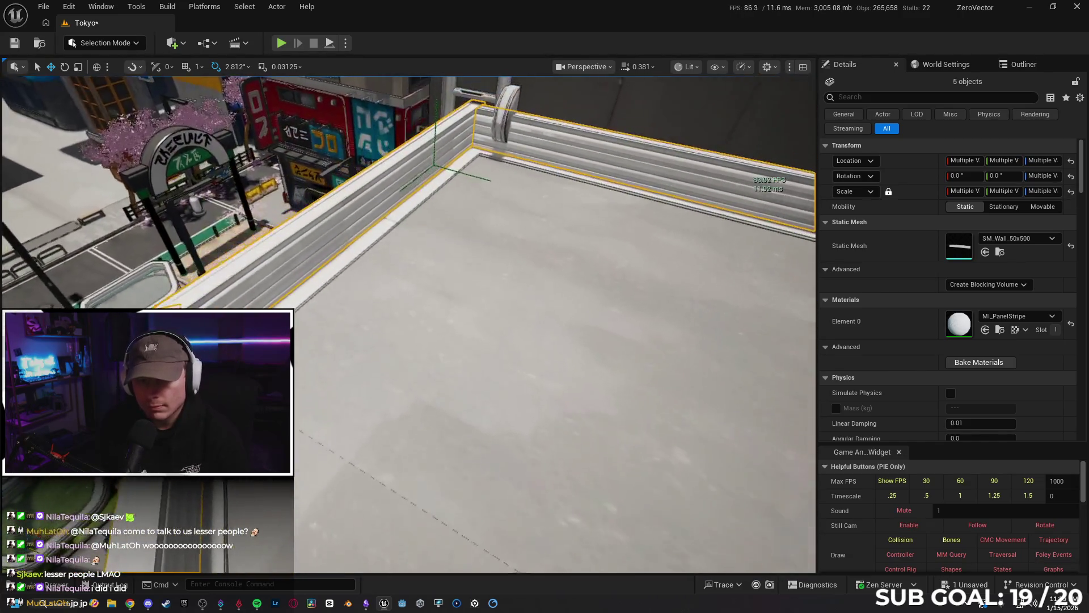
{"action": "key", "text": "f"}
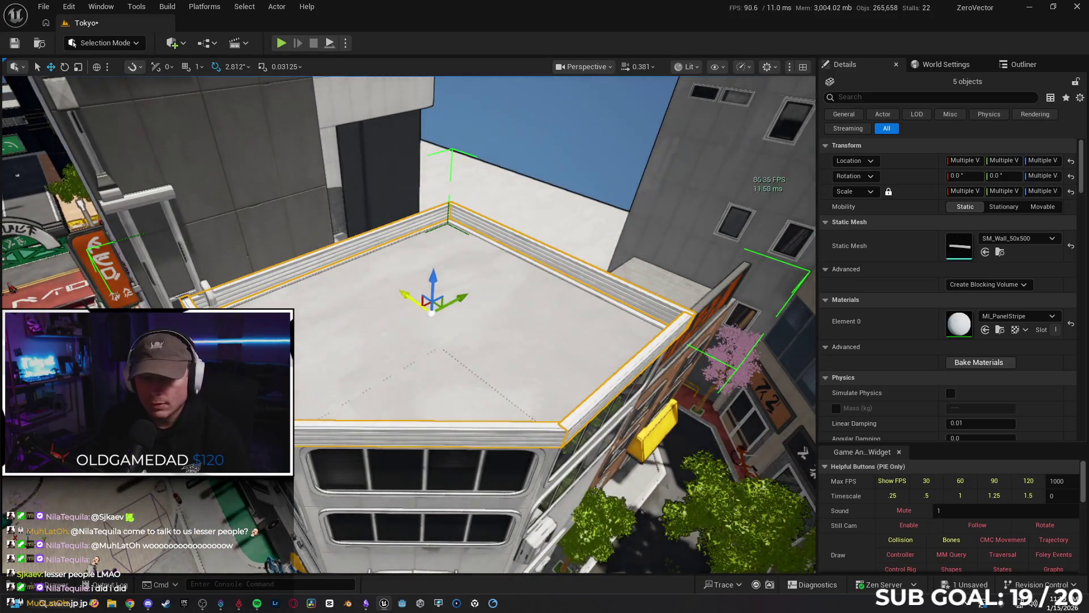
Step: Add the rooftop floor panels, including the triangular one, to the railing selection
{"action": "left_click", "coordinate": [362, 284], "text": "ctrl"}
{"action": "left_click", "coordinate": [499, 350], "text": "ctrl"}
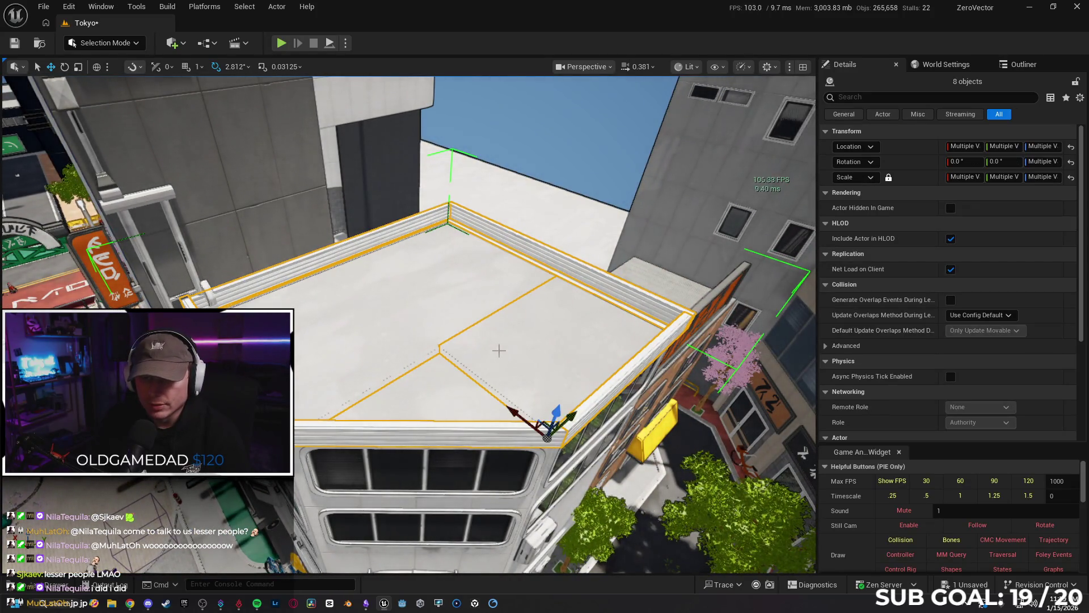
{"action": "left_click", "coordinate": [453, 393], "text": "ctrl"}
{"action": "left_click", "coordinate": [442, 392], "text": "ctrl"}
{"action": "mouse_move", "coordinate": [442, 393]}
{"action": "left_mouse_down"}
{"action": "mouse_move", "coordinate": [352, 388]}
{"action": "mouse_move", "coordinate": [445, 376]}
{"action": "left_mouse_up"}
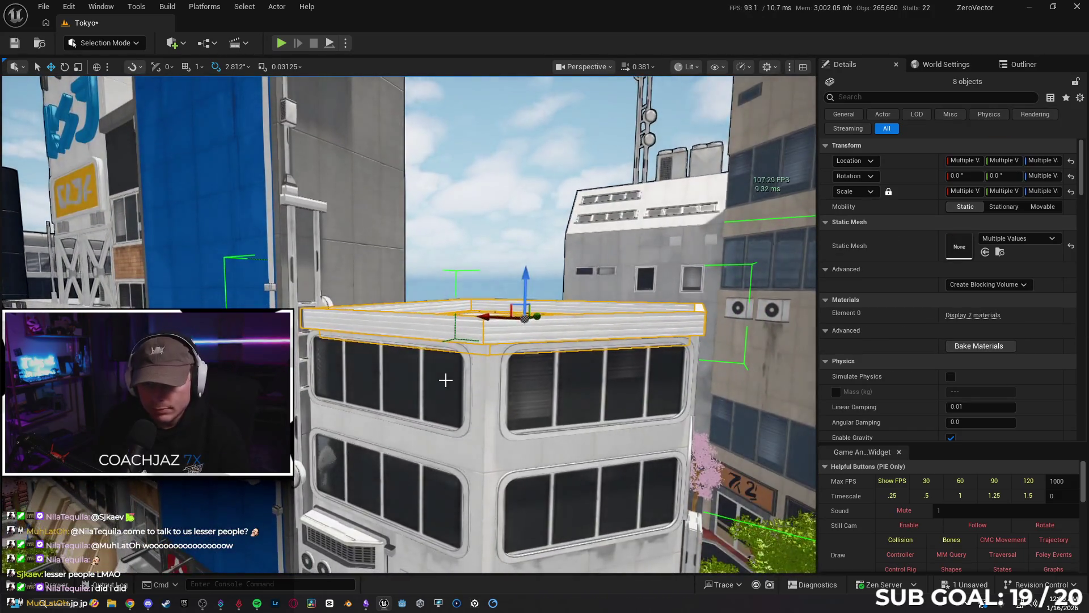
Step: Add the window wall pieces, including the right-hand and lower-left ones, to the selection
{"action": "left_click", "coordinate": [446, 380], "text": "ctrl"}
{"action": "left_click", "coordinate": [482, 386], "text": "ctrl"}
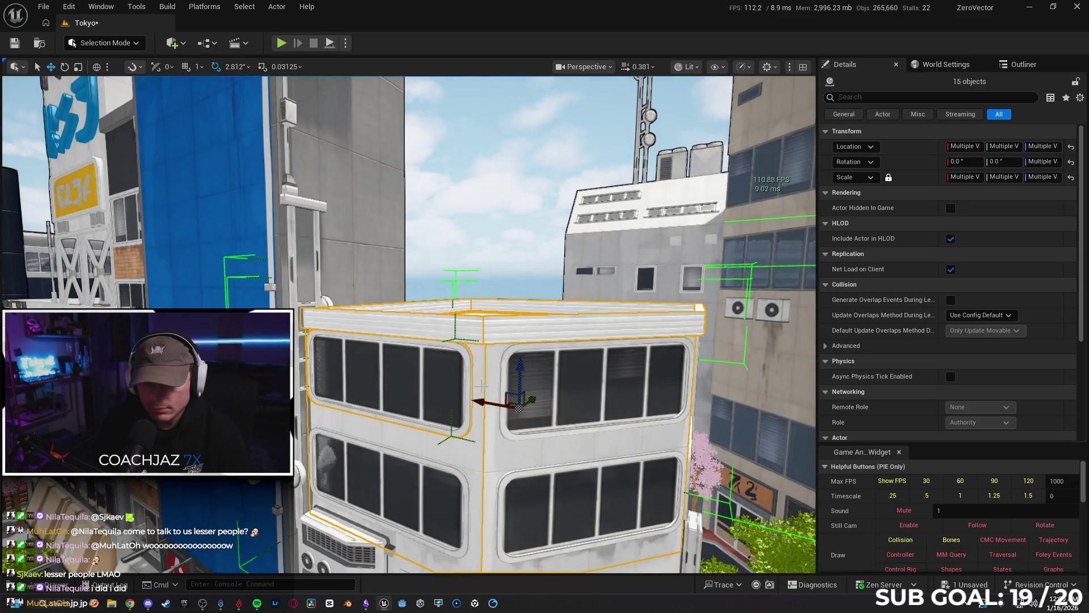
{"action": "left_click", "coordinate": [555, 390], "text": "ctrl"}
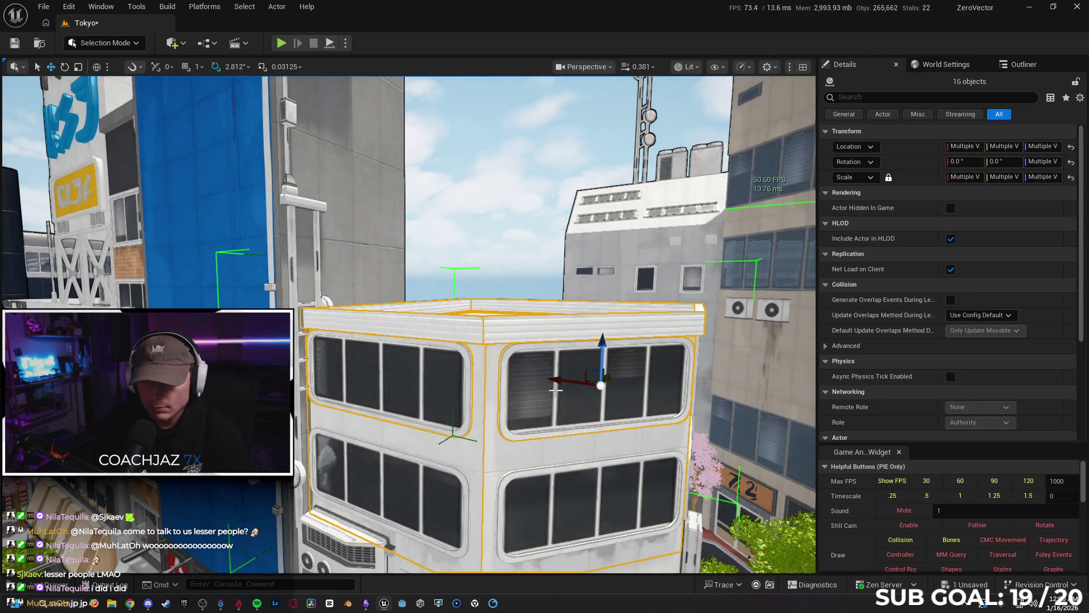
{"action": "left_click", "coordinate": [411, 493], "text": "ctrl"}
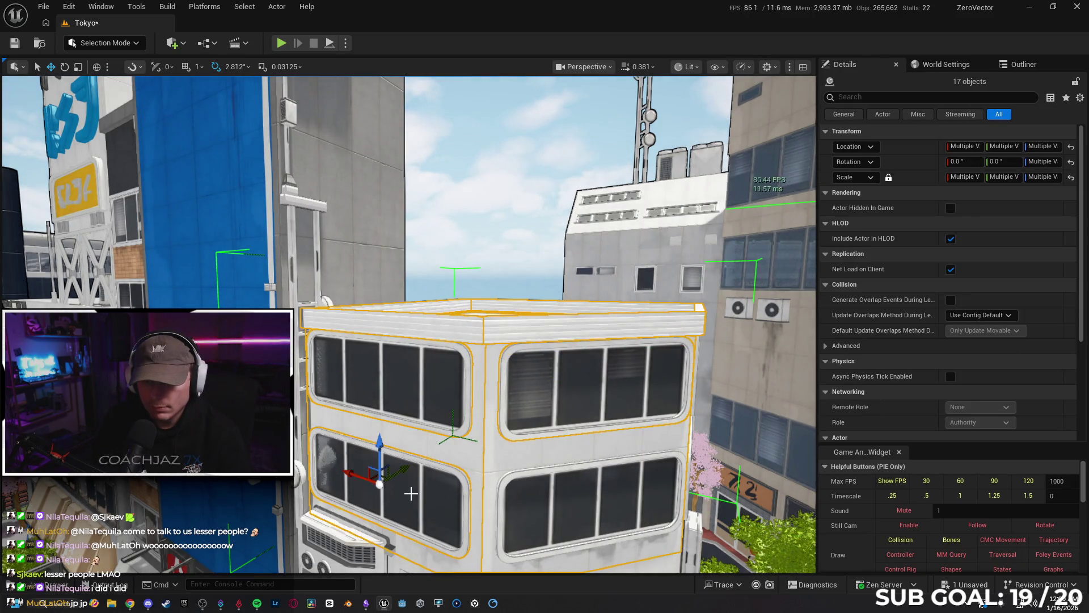
{"action": "left_click", "coordinate": [524, 501], "text": "ctrl"}
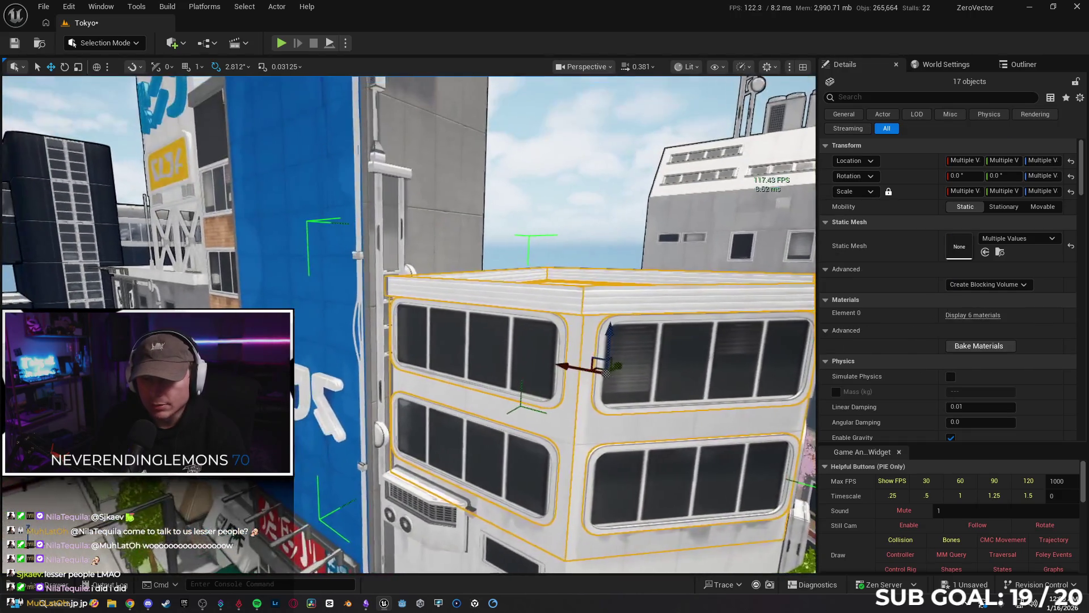
Step: Add the poles, the AC unit and the piece below it to the selection
{"action": "left_click", "coordinate": [404, 270], "text": "ctrl"}
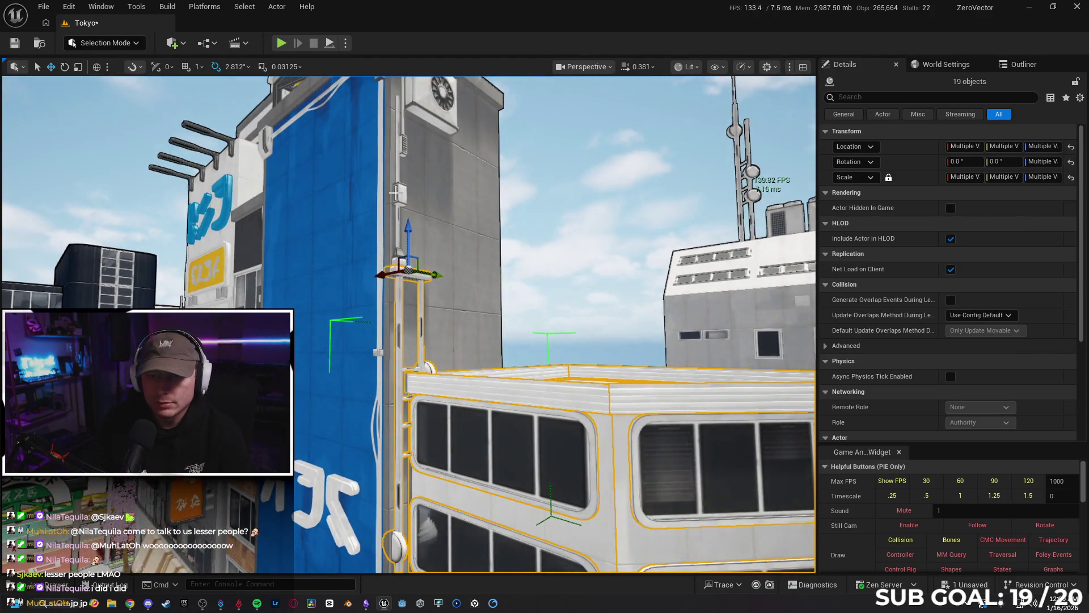
{"action": "left_click", "coordinate": [395, 193], "text": "ctrl"}
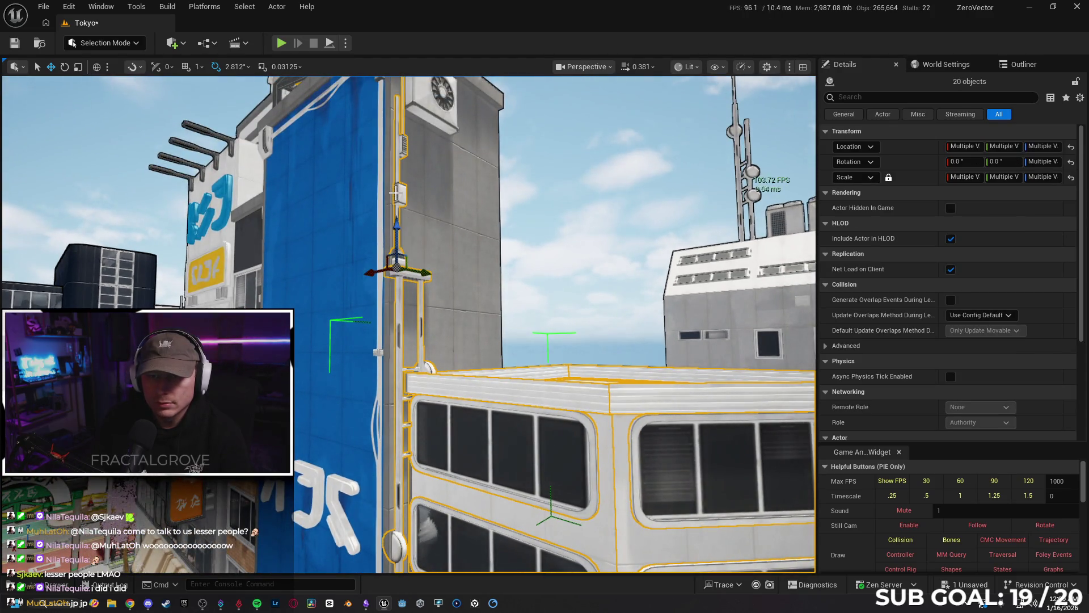
{"action": "key", "text": "f"}
{"action": "left_click", "coordinate": [486, 383], "text": "ctrl"}
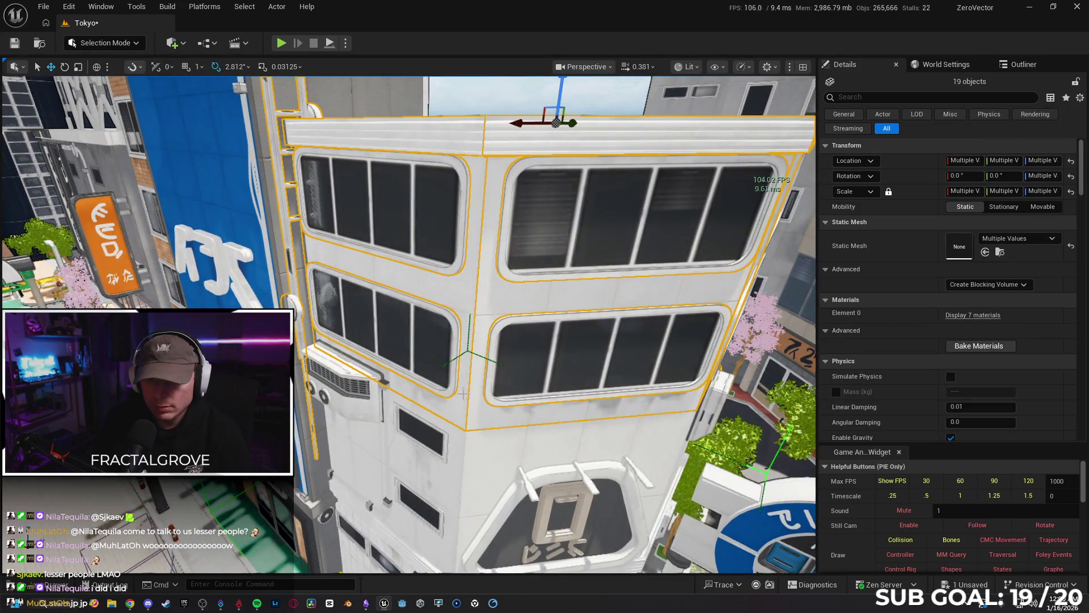
{"action": "left_click", "coordinate": [352, 394], "text": "ctrl"}
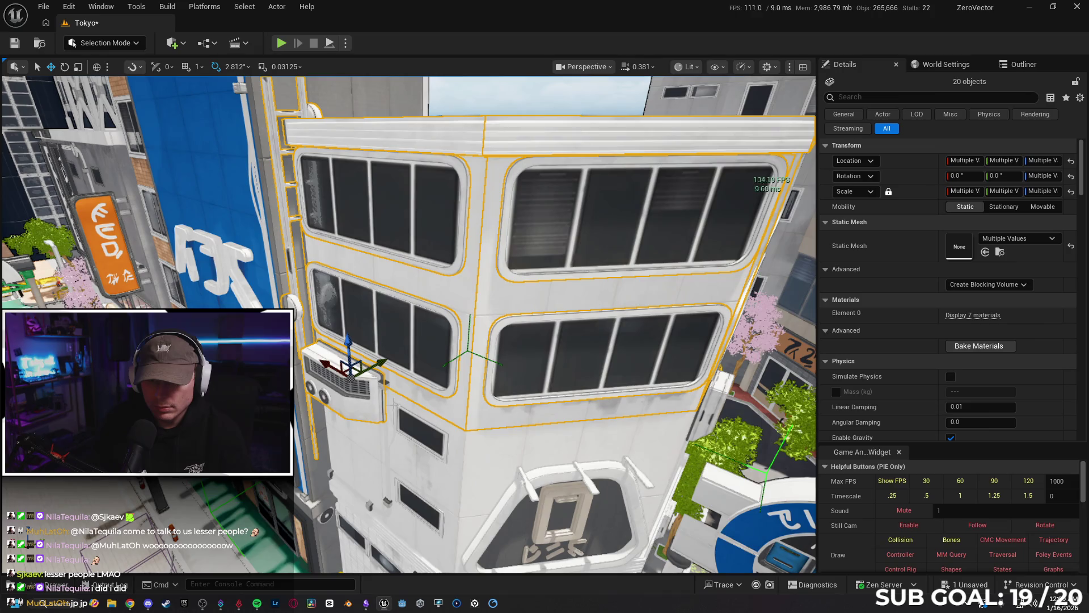
{"action": "left_click", "coordinate": [395, 395], "text": "ctrl"}
Step: Add the window frame, ledge, lower wall pieces and upper-right window module
{"action": "left_click", "coordinate": [421, 426], "text": "ctrl"}
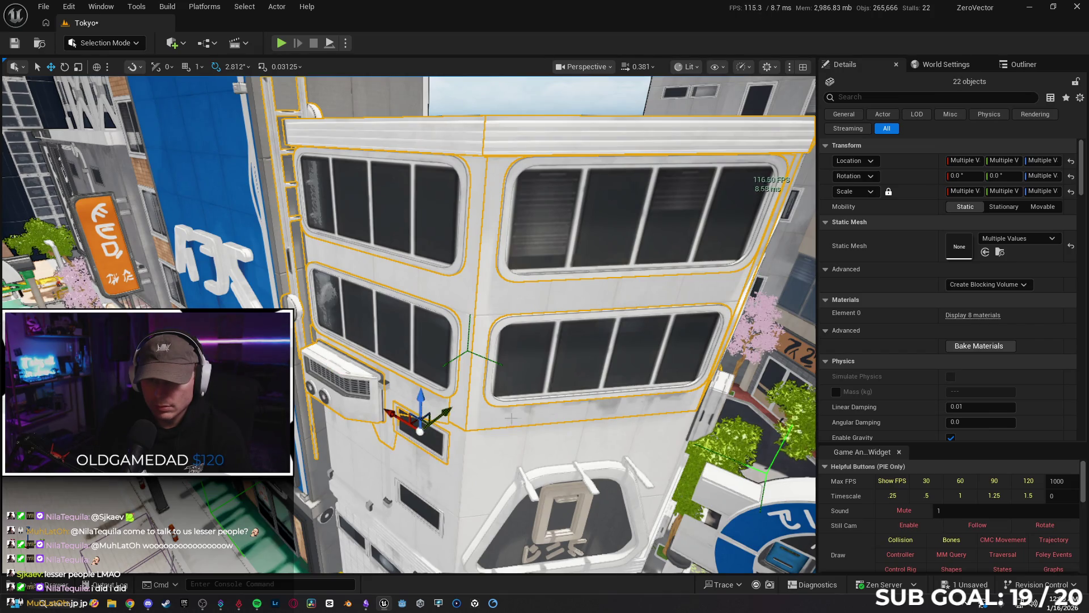
{"action": "left_click", "coordinate": [521, 413], "text": "ctrl"}
{"action": "left_click", "coordinate": [461, 436], "text": "ctrl"}
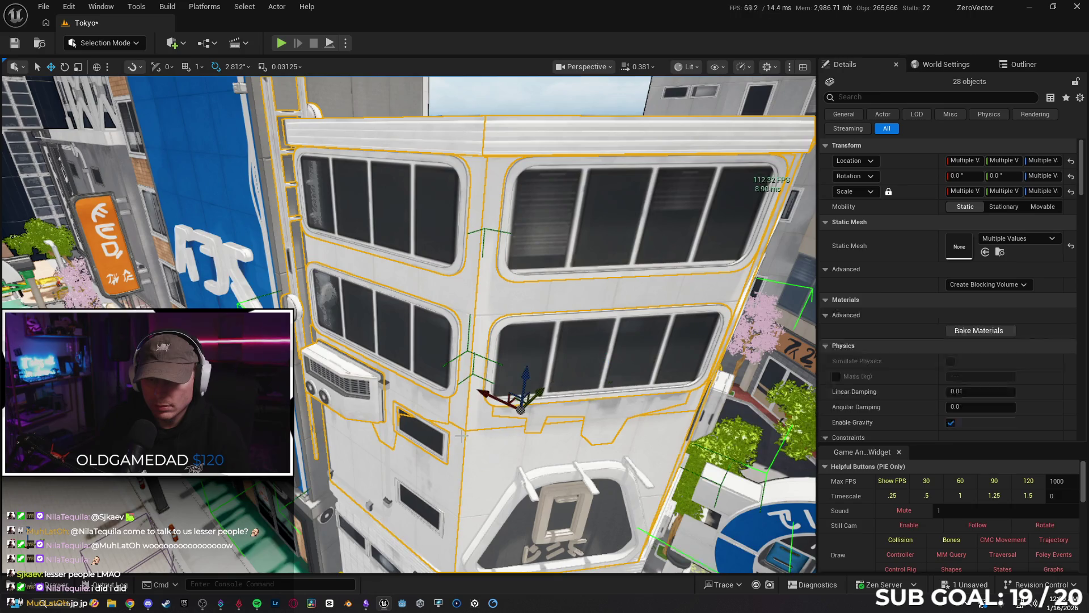
{"action": "left_click", "coordinate": [478, 443], "text": "ctrl"}
{"action": "left_click_drag", "start_coordinate": [441, 438], "coordinate": [471, 297]}
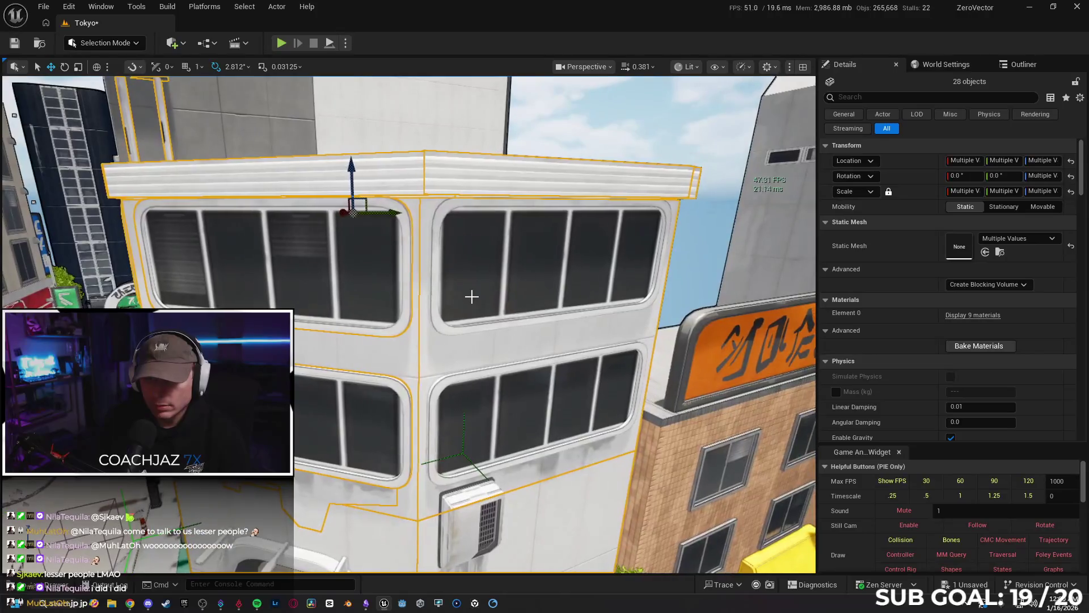
{"action": "left_click", "coordinate": [472, 296], "text": "ctrl"}
{"action": "left_click", "coordinate": [471, 296]}
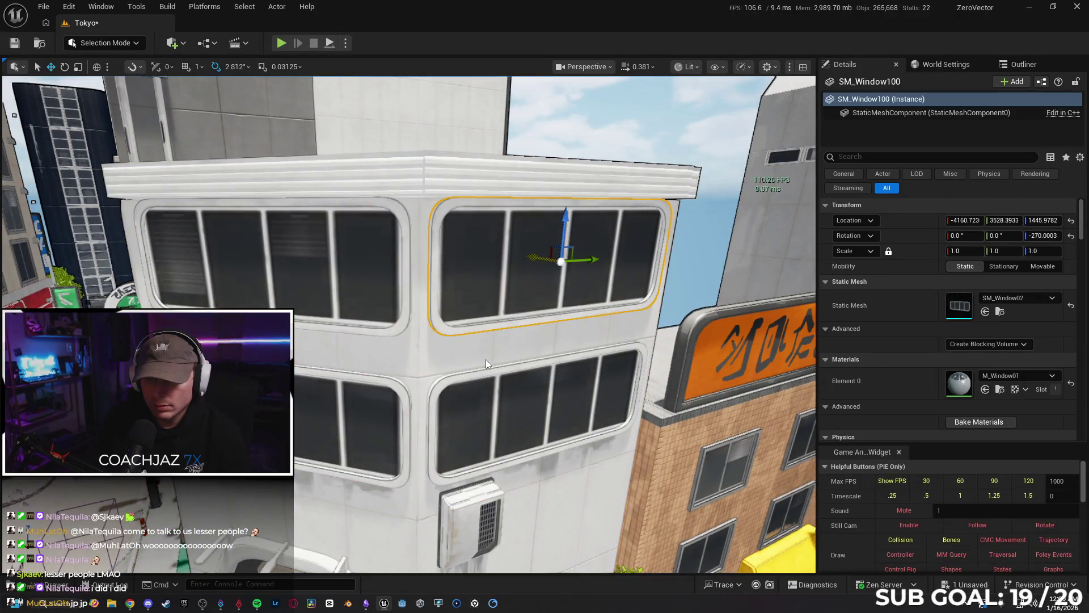
Step: Add the lower-right window, lower wall piece and right wall edge around the AC unit
{"action": "left_click", "coordinate": [486, 359]}
{"action": "left_click", "coordinate": [493, 396], "text": "ctrl"}
{"action": "scroll", "coordinate": [494, 396], "scroll_direction": "up", "scroll_amount": 5}
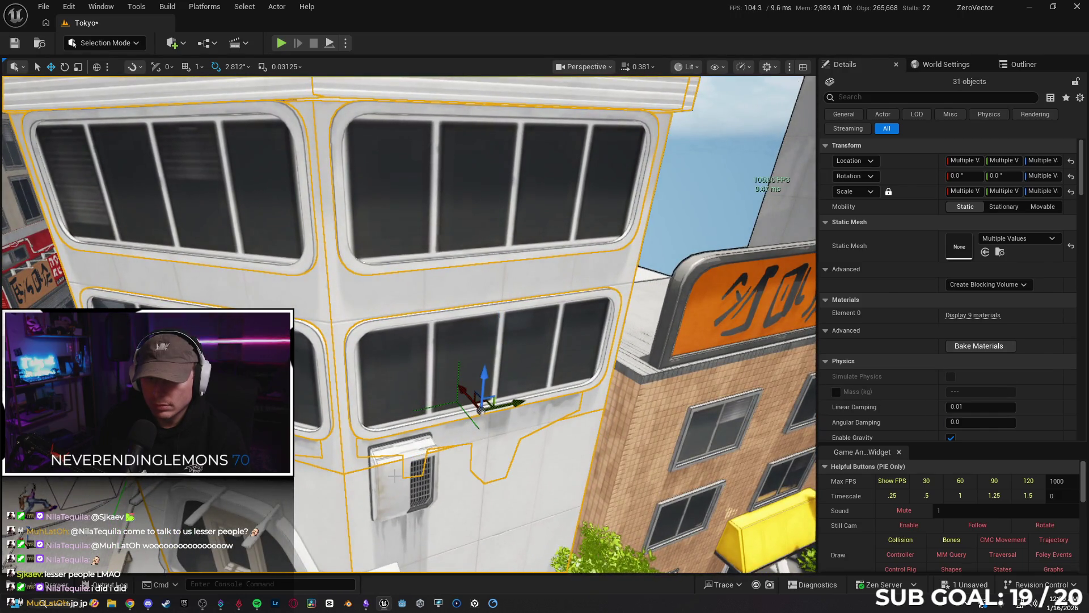
{"action": "left_click_drag", "start_coordinate": [425, 479], "coordinate": [438, 392]}
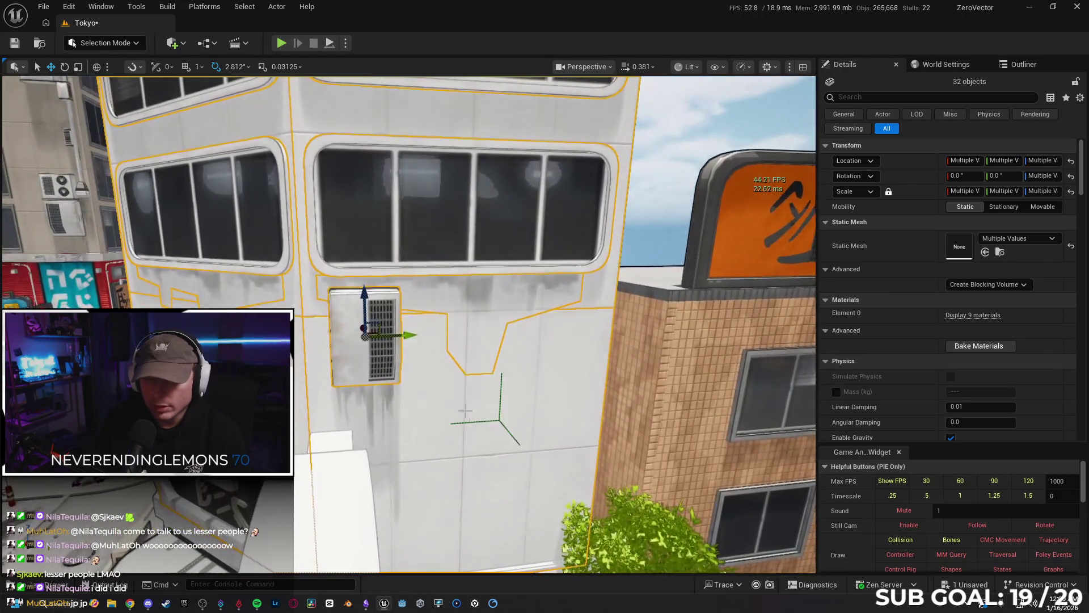
{"action": "left_click", "coordinate": [414, 393], "text": "ctrl"}
{"action": "left_click", "coordinate": [362, 393], "text": "ctrl"}
{"action": "left_click_drag", "start_coordinate": [363, 394], "coordinate": [421, 364]}
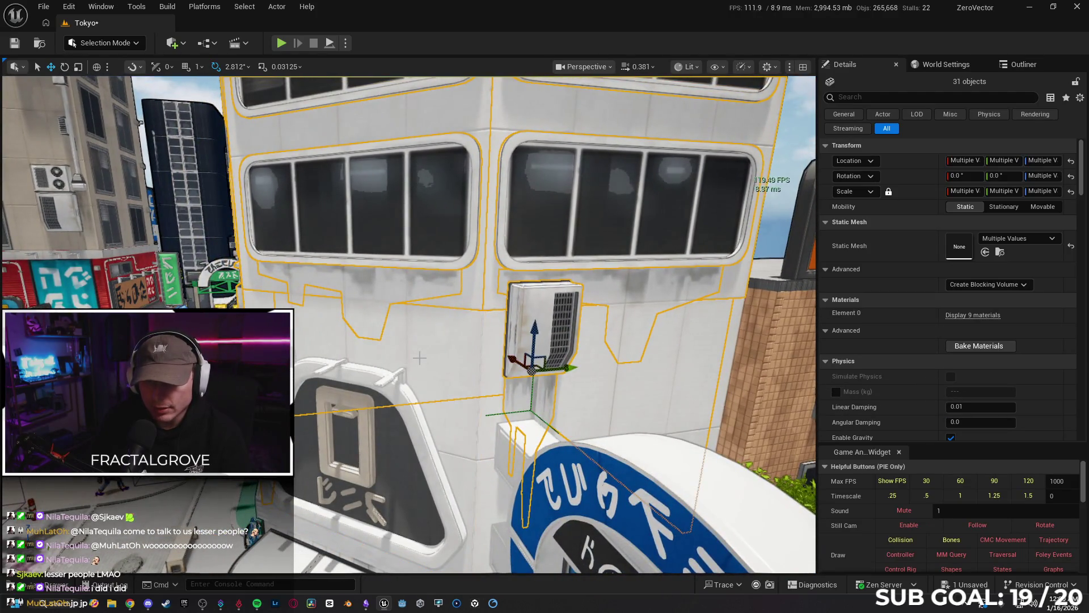
{"action": "left_click", "coordinate": [420, 362], "text": "ctrl"}
{"action": "left_click_drag", "start_coordinate": [442, 391], "coordinate": [476, 381]}
Step: Add the window frame and lower window frame, undoing an accidental decal pick
{"action": "left_click", "coordinate": [468, 408], "text": "ctrl"}
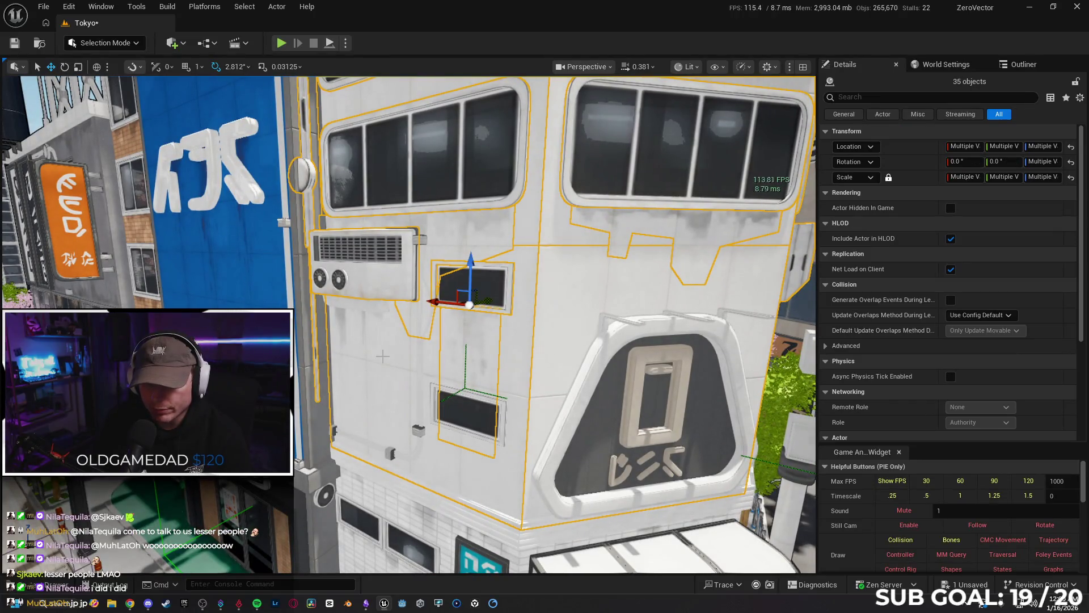
{"action": "left_click", "coordinate": [459, 333]}
{"action": "key", "text": "ctrl+z"}
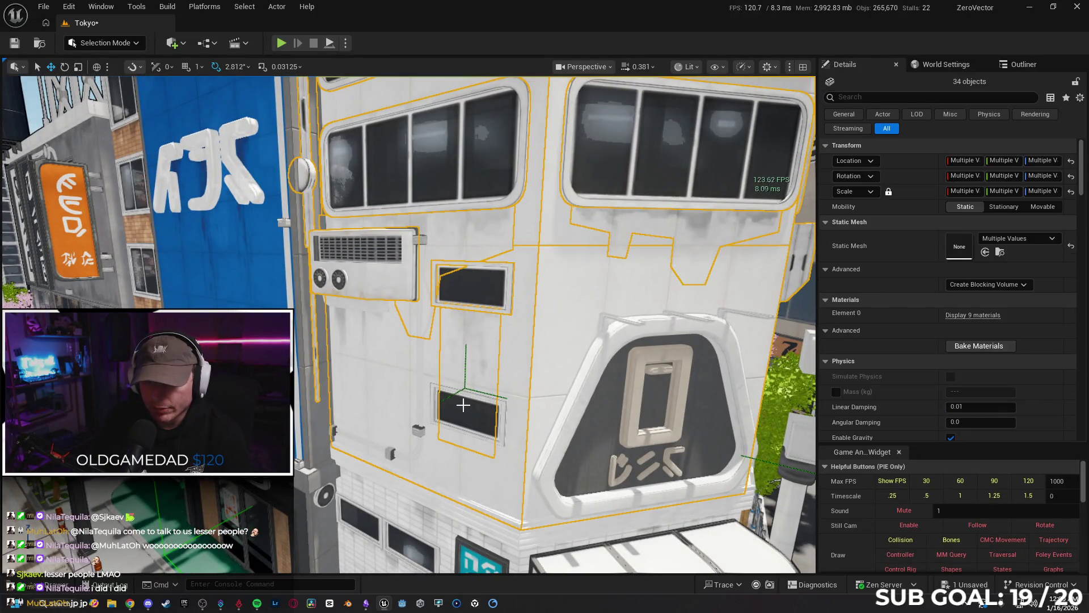
{"action": "key", "text": "ctrl+z"}
{"action": "left_click", "coordinate": [501, 414], "text": "ctrl"}
{"action": "mouse_move", "coordinate": [500, 414]}
{"action": "left_mouse_down"}
{"action": "mouse_move", "coordinate": [448, 390]}
{"action": "mouse_move", "coordinate": [463, 368]}
{"action": "left_mouse_up"}
Step: Add the sign frame, its letters and the dark sign panel to the building selection
{"action": "left_click", "coordinate": [463, 368]}
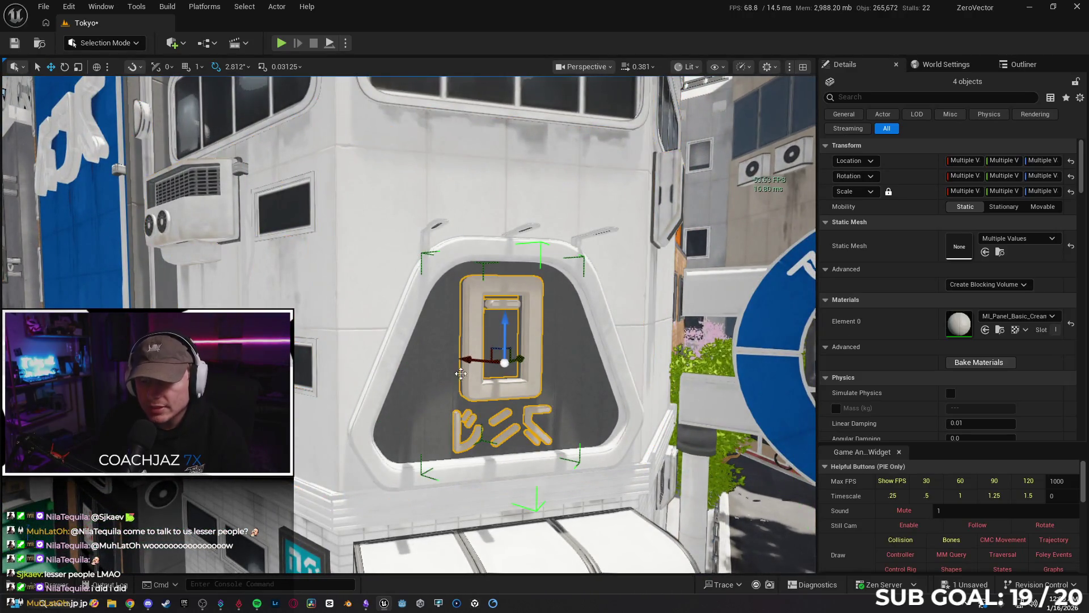
{"action": "key", "text": "ctrl+z"}
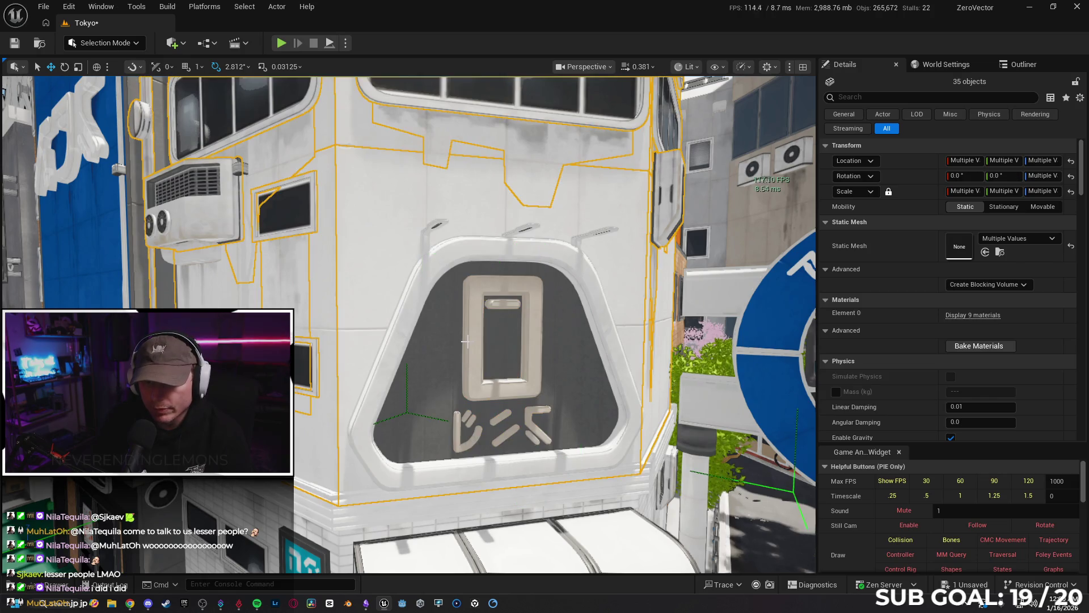
{"action": "left_click", "coordinate": [472, 344], "text": "ctrl"}
{"action": "left_click", "coordinate": [429, 342], "text": "ctrl"}
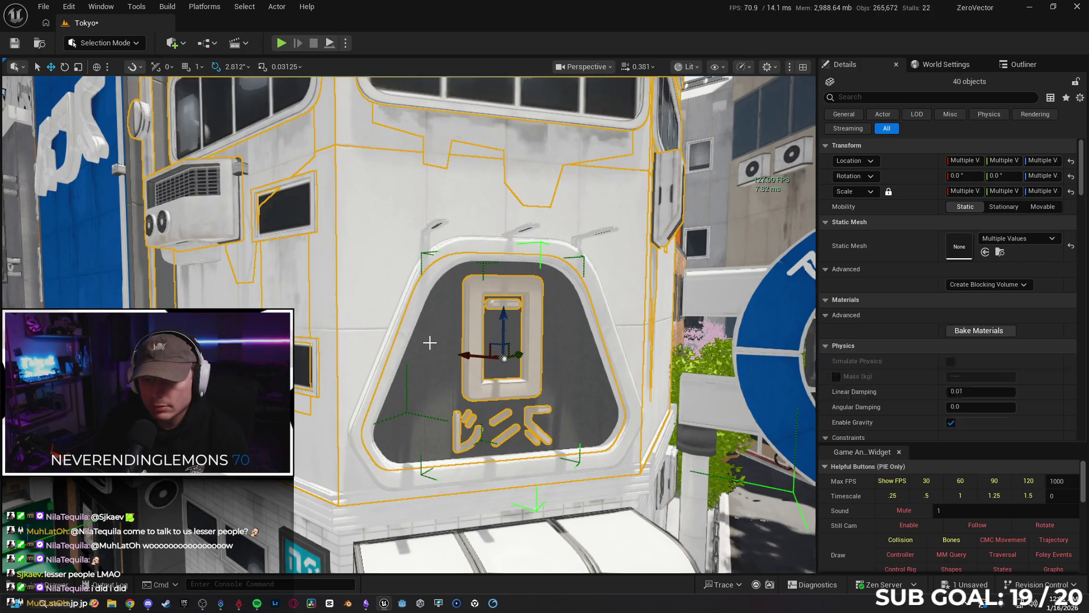
{"action": "left_click", "coordinate": [402, 329], "text": "ctrl"}
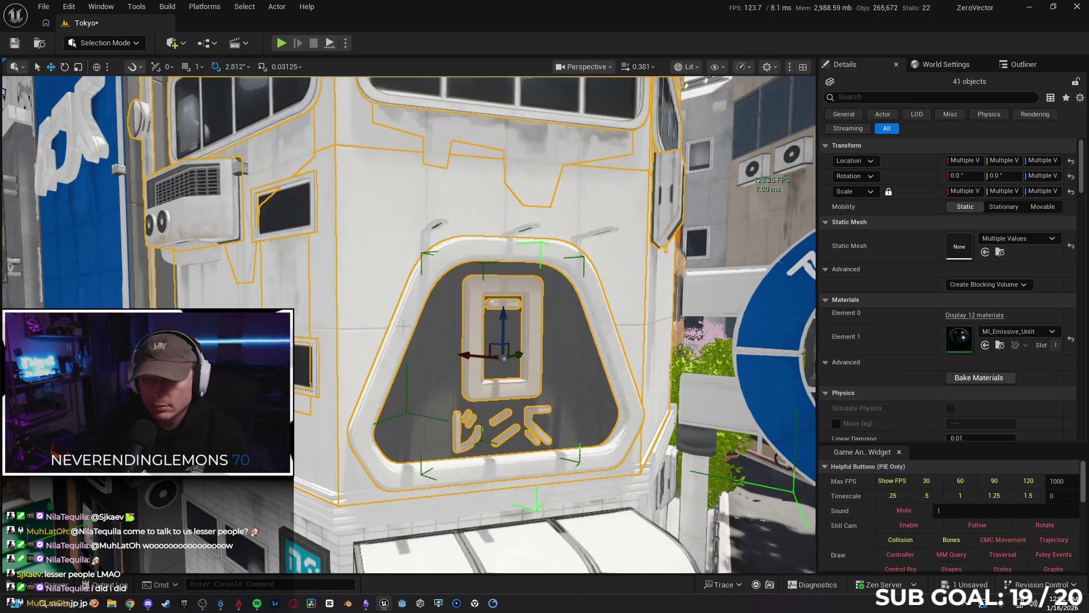
Step: Add the wall lights beside the sign panel, reaching 44 selected objects
{"action": "left_click", "coordinate": [439, 229], "text": "ctrl"}
{"action": "left_click", "coordinate": [516, 232], "text": "ctrl"}
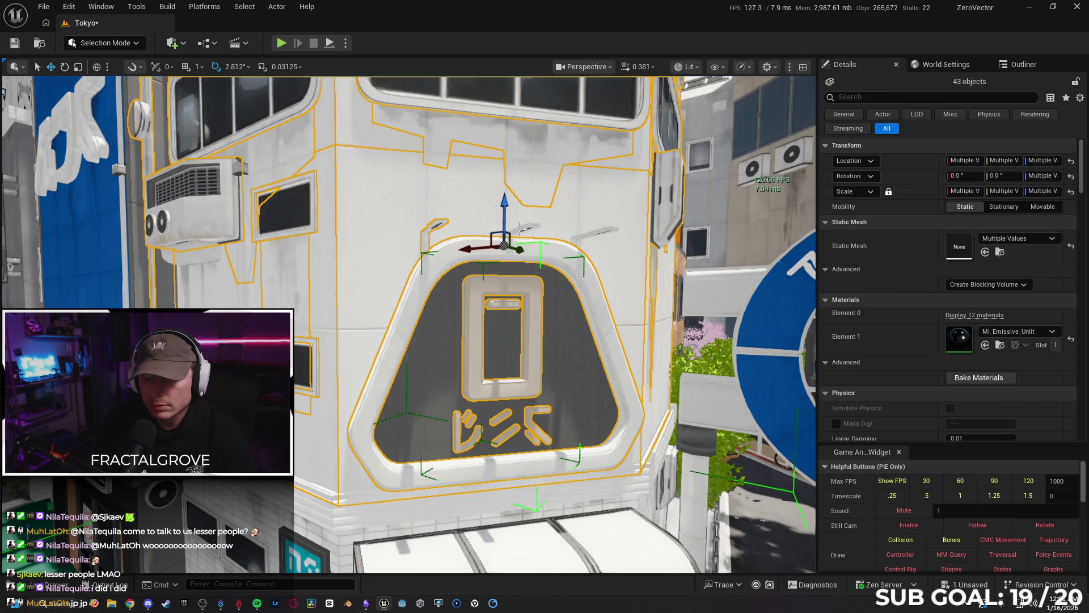
{"action": "key", "text": "ctrl+z"}
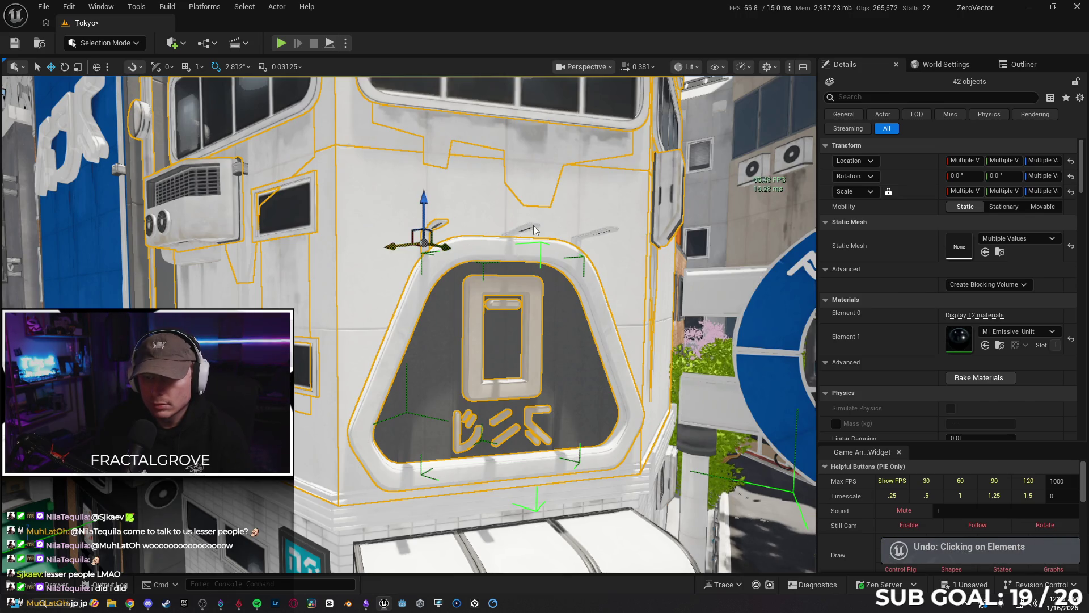
{"action": "left_click", "coordinate": [534, 230], "text": "ctrl"}
{"action": "left_click_drag", "start_coordinate": [554, 229], "coordinate": [514, 295]}
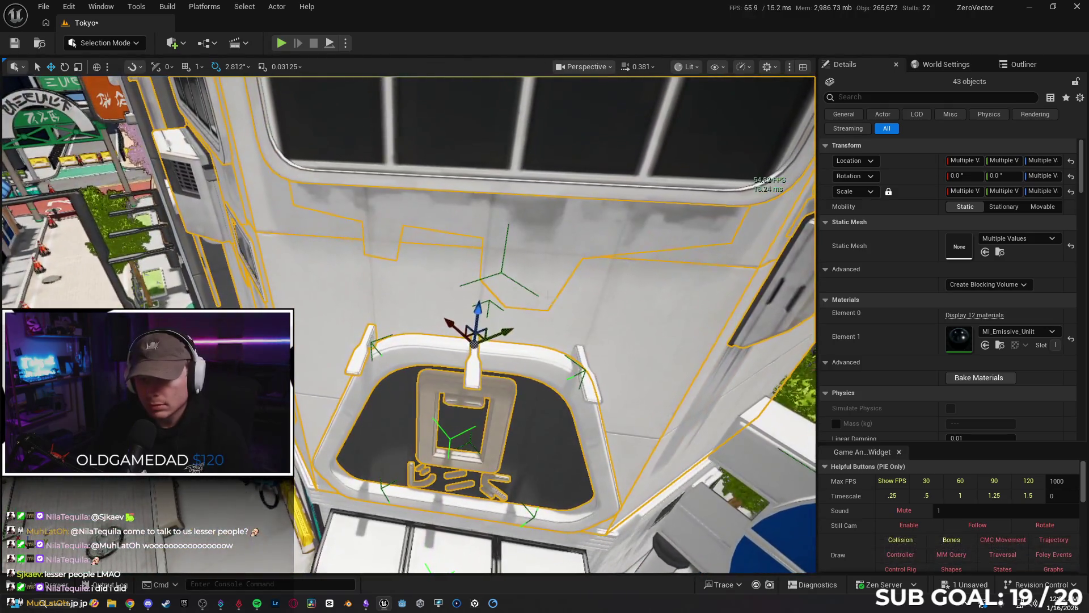
{"action": "left_click", "coordinate": [591, 394], "text": "ctrl"}
{"action": "key", "text": "g"}
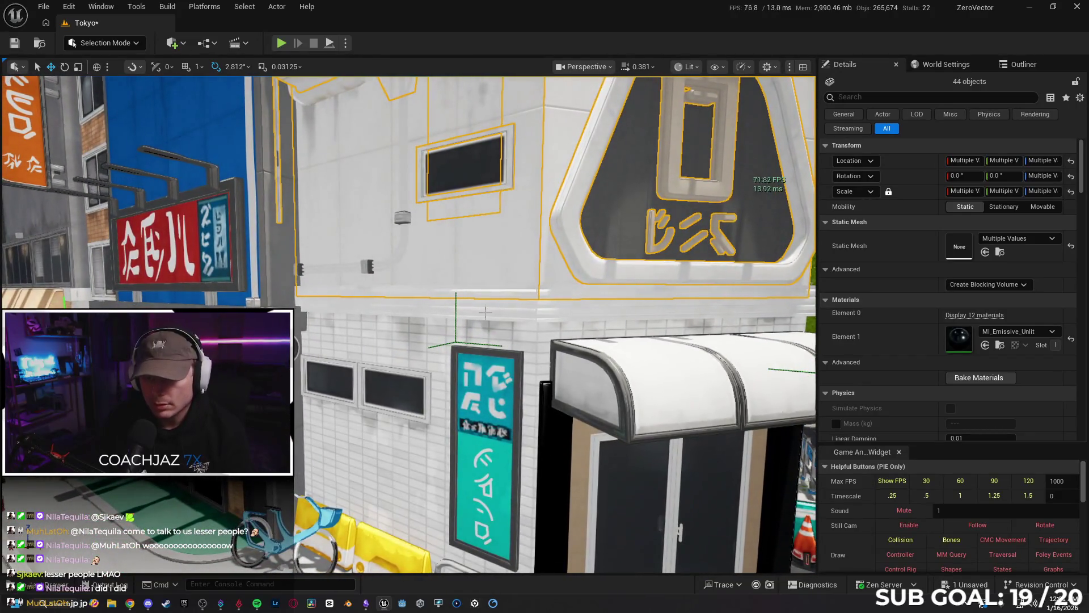
Step: Add the sign pieces, a vent, the AC unit and wall pieces to the selection
{"action": "left_click", "coordinate": [486, 315], "text": "ctrl"}
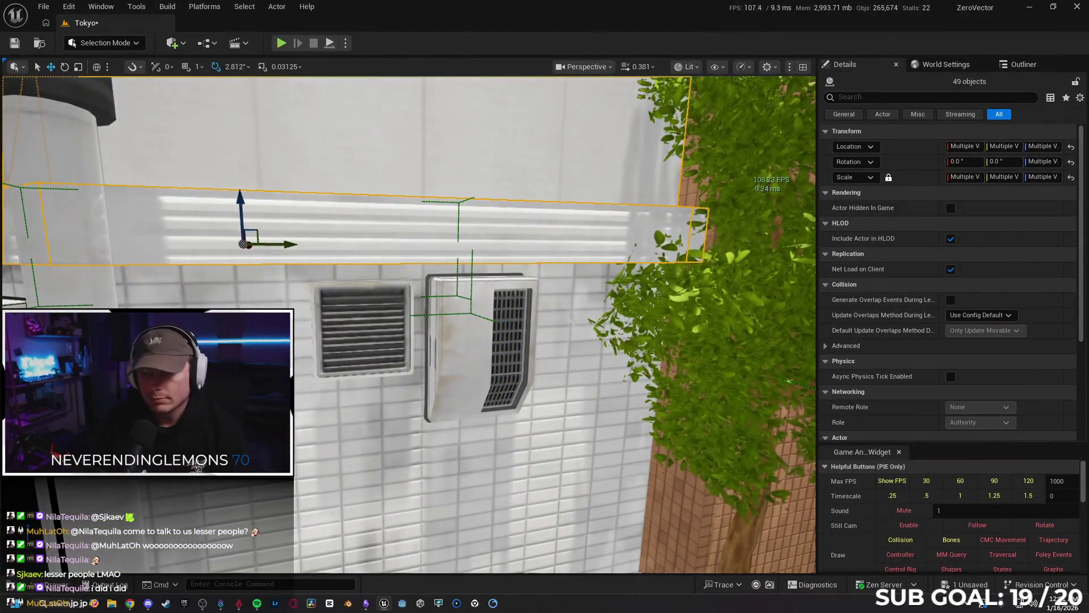
{"action": "left_click", "coordinate": [575, 345], "text": "ctrl"}
{"action": "left_click", "coordinate": [495, 304], "text": "ctrl"}
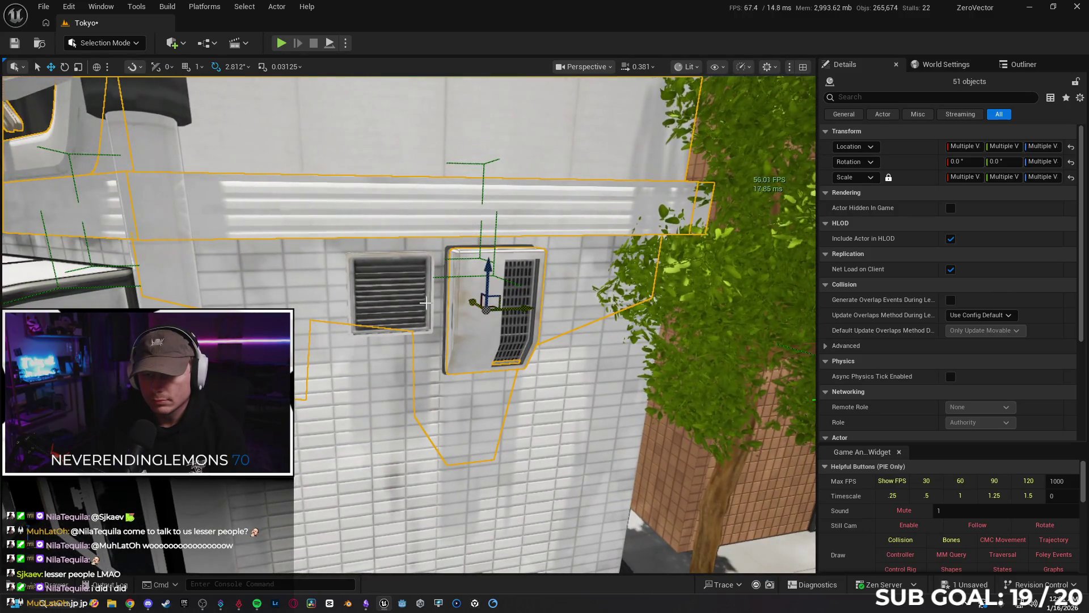
{"action": "left_click", "coordinate": [376, 406], "text": "ctrl"}
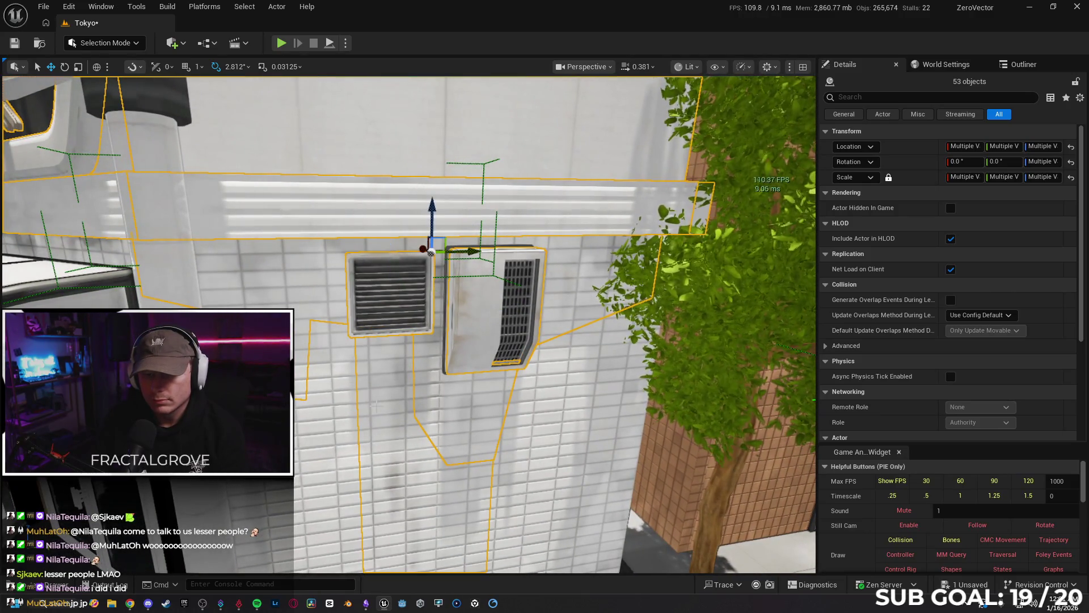
{"action": "left_click", "coordinate": [344, 403], "text": "ctrl"}
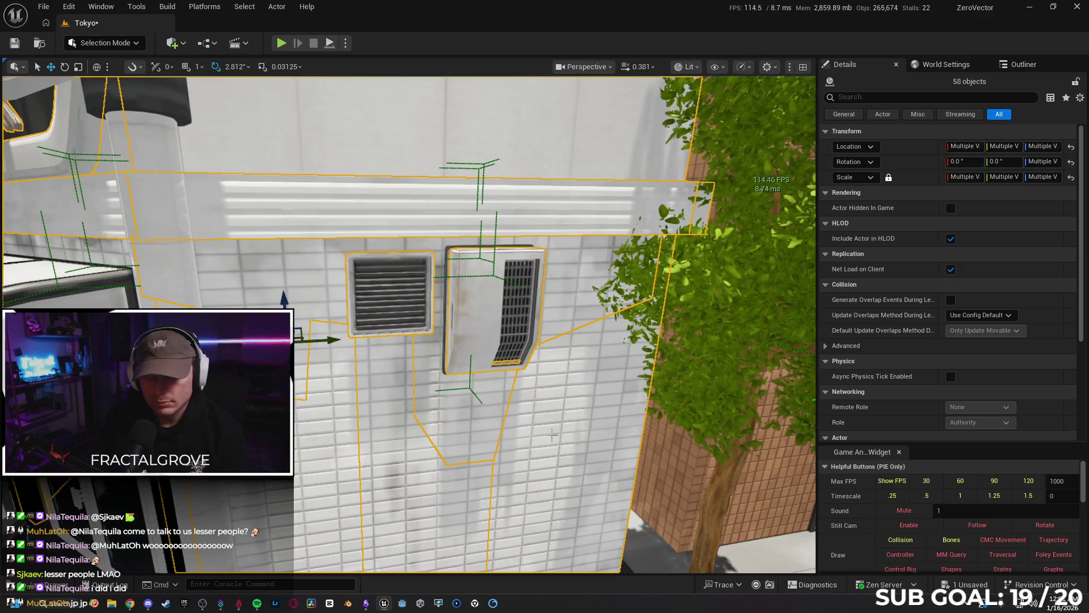
{"action": "left_click", "coordinate": [374, 426], "text": "ctrl"}
{"action": "key", "text": "Escape"}
{"action": "key", "text": "ctrl+z"}
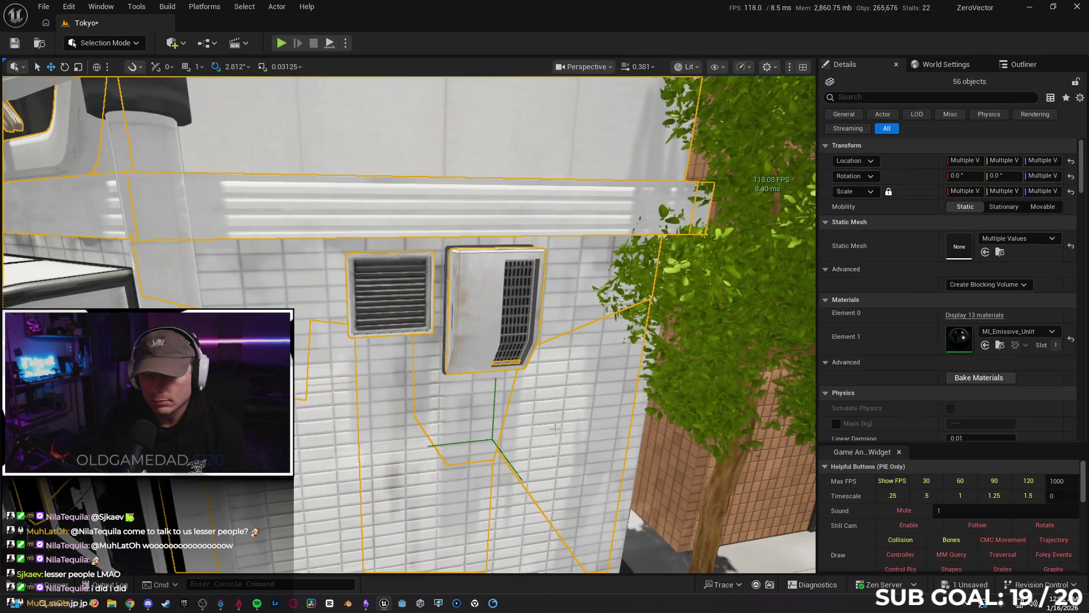
{"action": "scroll", "coordinate": [559, 428], "scroll_direction": "down", "scroll_amount": 3}
{"action": "scroll", "coordinate": [559, 429], "scroll_direction": "up", "scroll_amount": 3}
{"action": "key", "text": "f"}
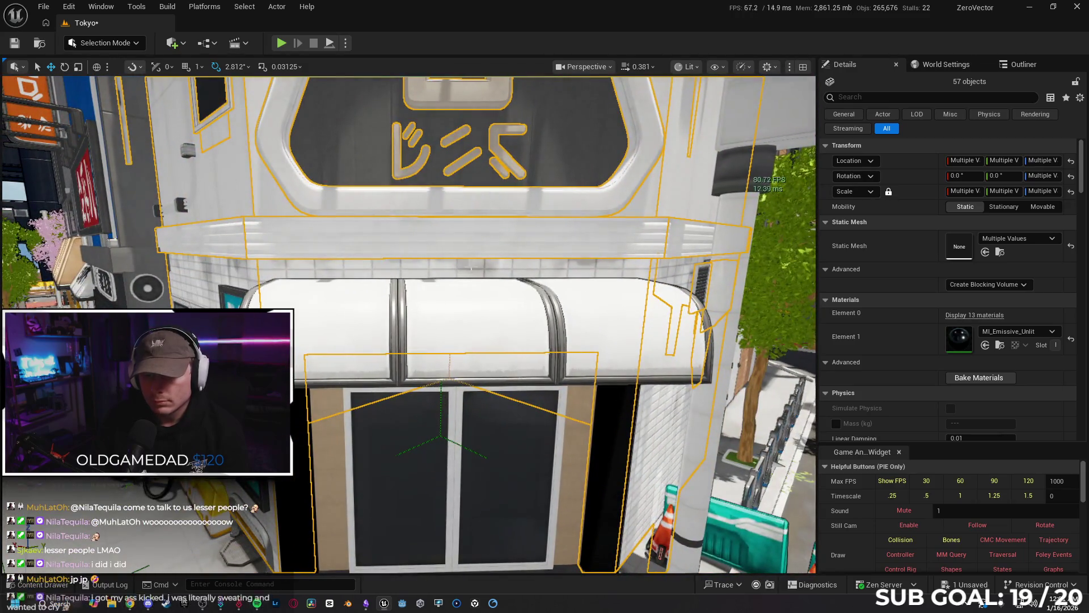
Step: Add the awning pieces, shop door, black door frame and outer door frame
{"action": "left_click", "coordinate": [470, 275], "text": "ctrl"}
{"action": "left_click", "coordinate": [432, 331], "text": "ctrl"}
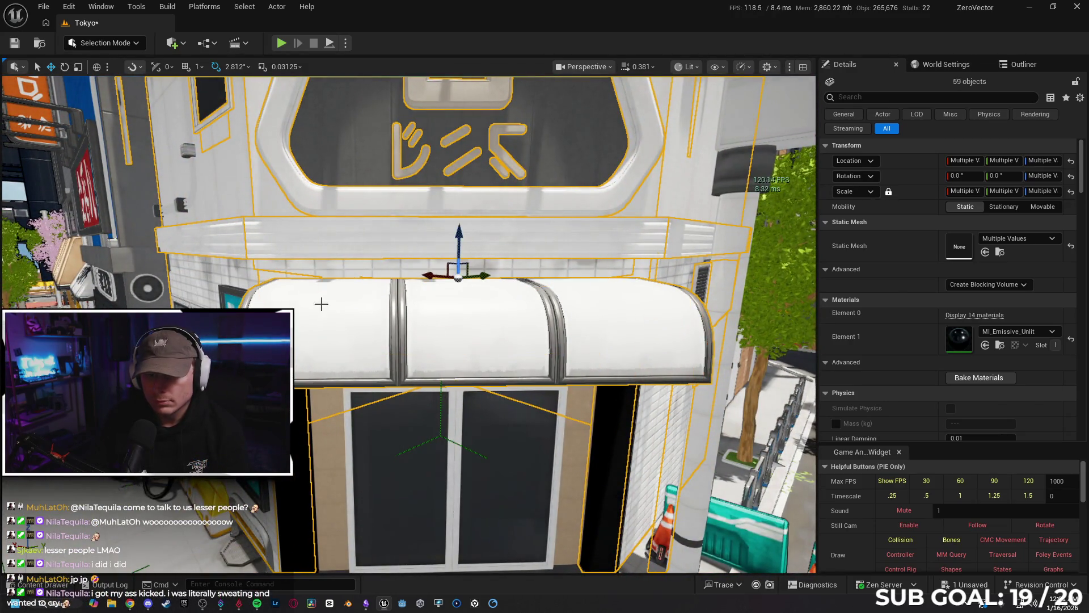
{"action": "left_click", "coordinate": [267, 274], "text": "ctrl"}
{"action": "left_click_drag", "start_coordinate": [460, 294], "coordinate": [459, 294]}
{"action": "left_click", "coordinate": [427, 238], "text": "ctrl"}
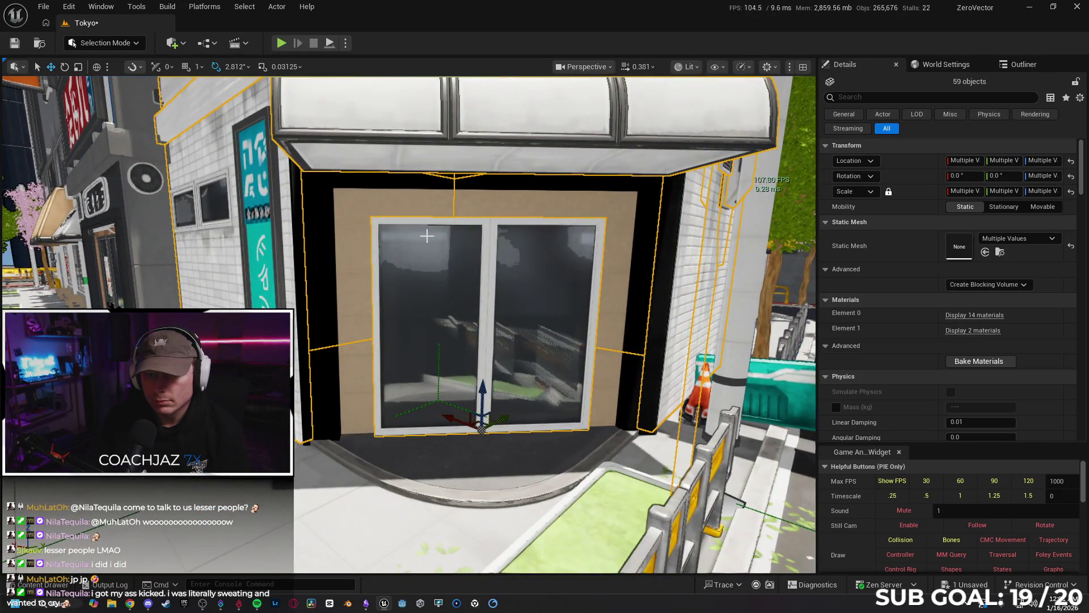
{"action": "left_click", "coordinate": [331, 211], "text": "ctrl"}
{"action": "left_click", "coordinate": [313, 206], "text": "ctrl"}
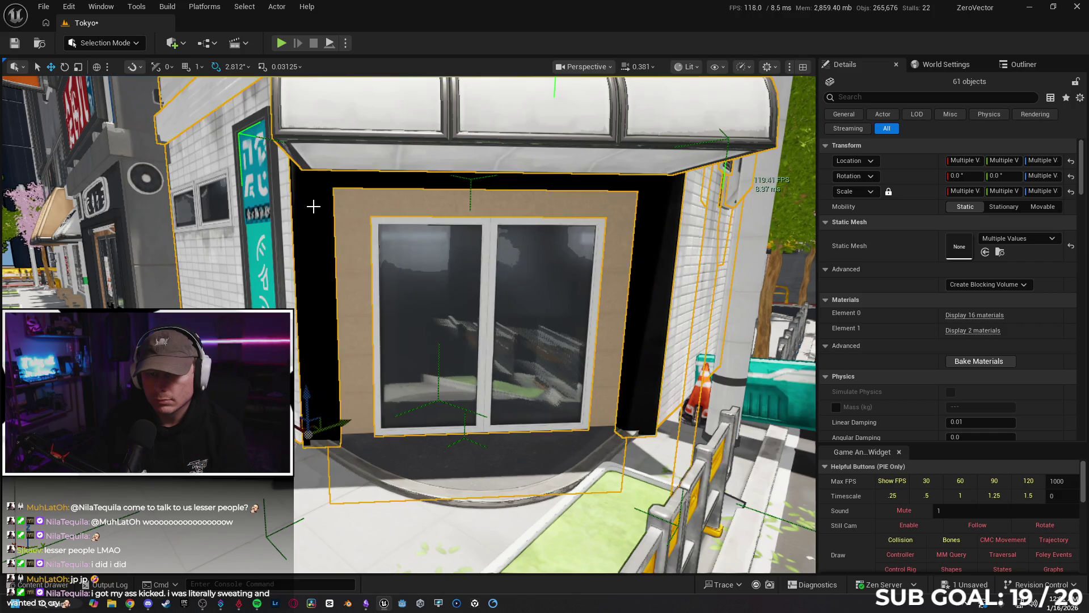
{"action": "left_click_drag", "start_coordinate": [408, 301], "coordinate": [346, 334]}
{"action": "mouse_move", "coordinate": [426, 372]}
{"action": "left_mouse_down"}
{"action": "mouse_move", "coordinate": [426, 389]}
{"action": "mouse_move", "coordinate": [400, 372]}
{"action": "mouse_move", "coordinate": [407, 377]}
{"action": "left_mouse_up"}
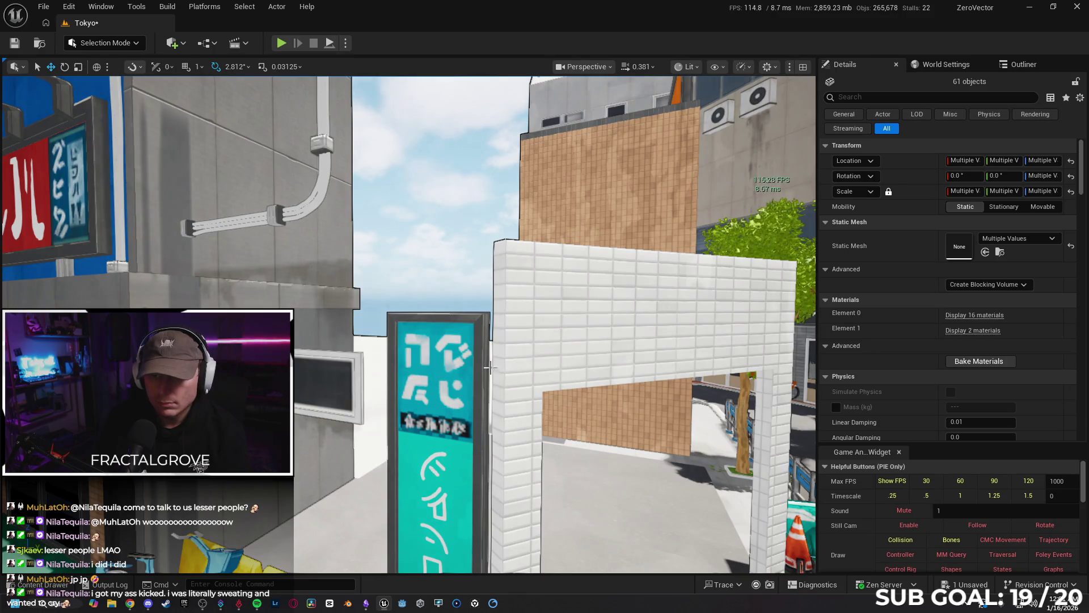
{"action": "key", "text": "ctrl+h"}
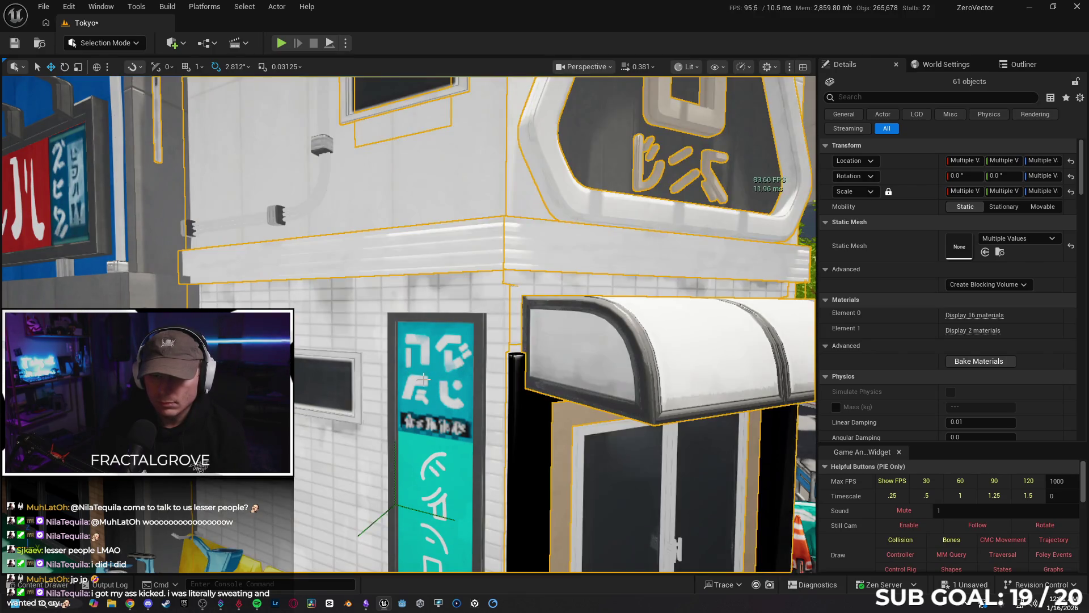
Step: Add the upper and lower teal sign panels and the lower sign's glyphs
{"action": "left_click", "coordinate": [423, 386], "text": "ctrl"}
{"action": "left_click", "coordinate": [316, 385], "text": "ctrl"}
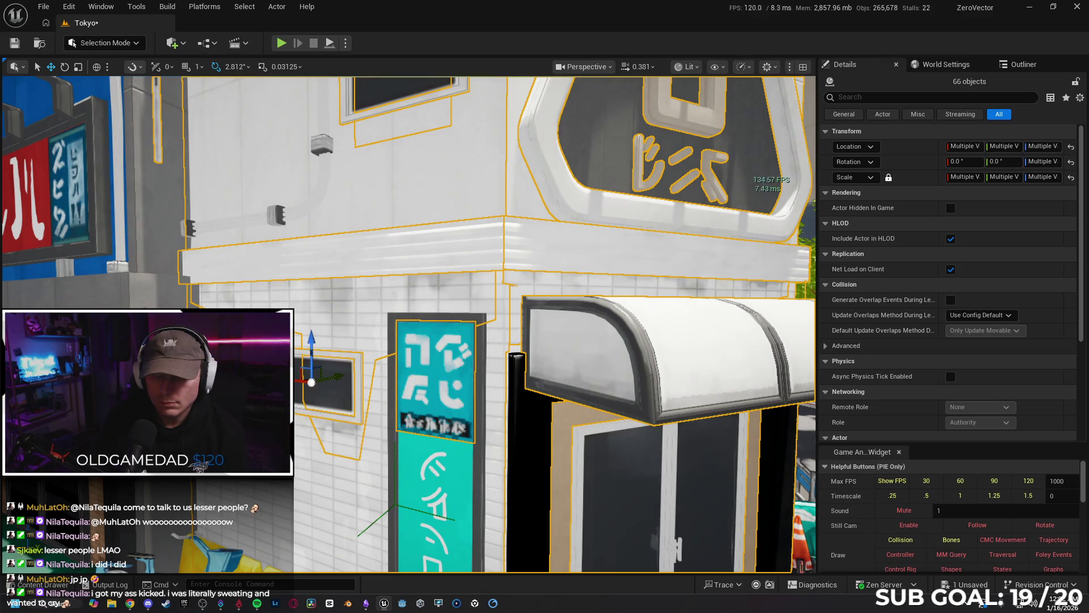
{"action": "left_click", "coordinate": [296, 393], "text": "ctrl"}
{"action": "key", "text": "f"}
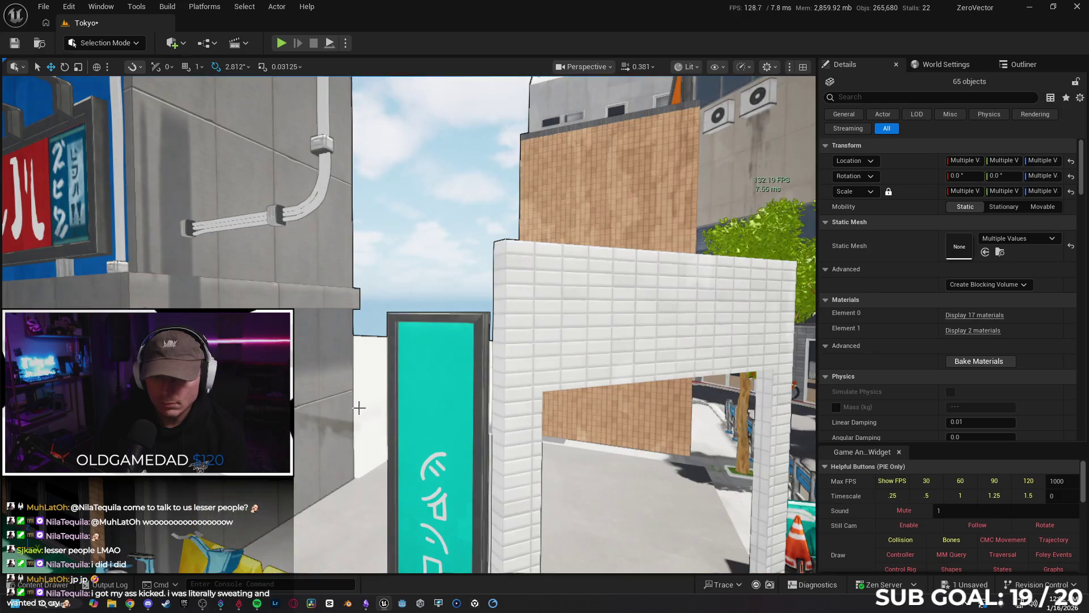
{"action": "scroll", "coordinate": [369, 408], "scroll_direction": "up", "scroll_amount": 10}
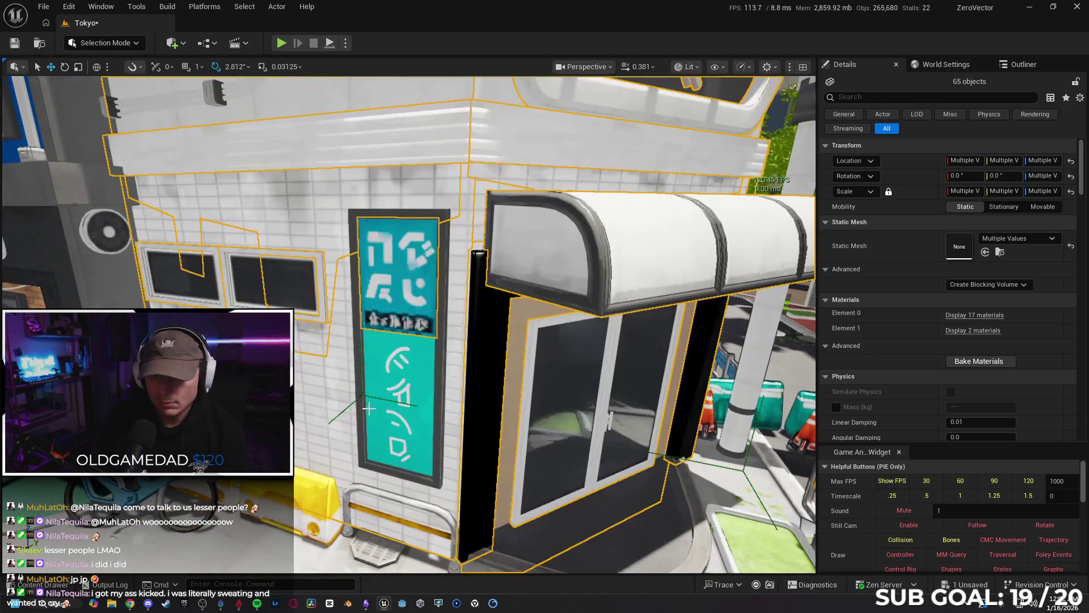
{"action": "left_click", "coordinate": [397, 354], "text": "ctrl"}
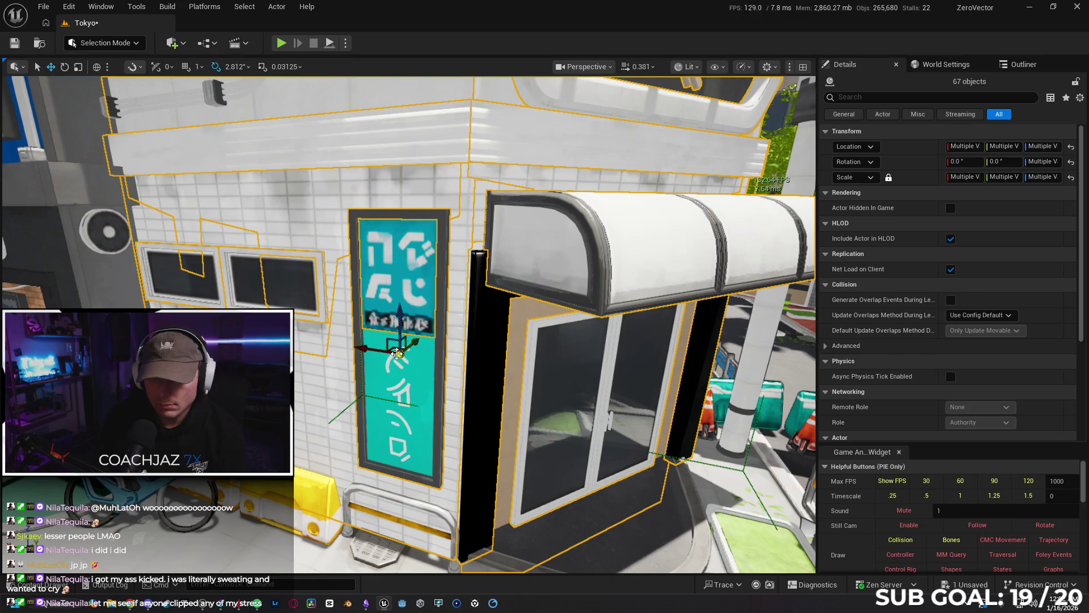
{"action": "left_click", "coordinate": [389, 362], "text": "ctrl"}
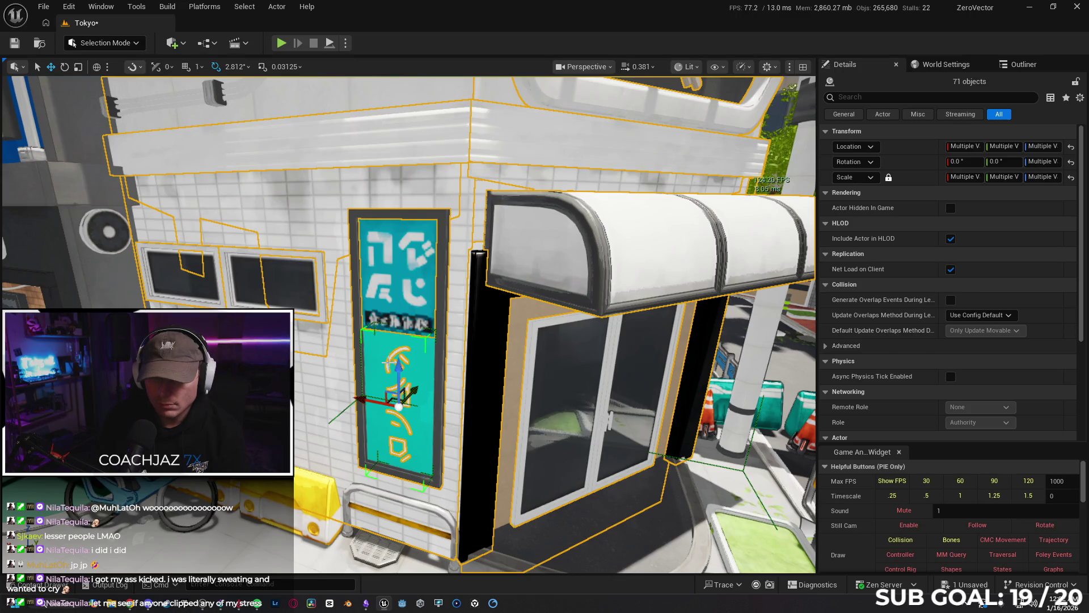
{"action": "left_click", "coordinate": [438, 372], "text": "ctrl"}
Step: Add the ledge under the AC unit and the AC fans, bringing it to about 80 objects
{"action": "mouse_move", "coordinate": [441, 370]}
{"action": "left_mouse_down"}
{"action": "mouse_move", "coordinate": [441, 352]}
{"action": "mouse_move", "coordinate": [454, 414]}
{"action": "mouse_move", "coordinate": [442, 392]}
{"action": "mouse_move", "coordinate": [471, 403]}
{"action": "mouse_move", "coordinate": [496, 400]}
{"action": "mouse_move", "coordinate": [500, 386]}
{"action": "mouse_move", "coordinate": [480, 400]}
{"action": "left_mouse_up"}
{"action": "left_click_drag", "start_coordinate": [414, 285], "coordinate": [413, 267]}
{"action": "left_click", "coordinate": [414, 285], "text": "ctrl"}
{"action": "left_click_drag", "start_coordinate": [514, 198], "coordinate": [514, 198]}
{"action": "left_click_drag", "start_coordinate": [514, 153], "coordinate": [535, 297]}
{"action": "left_click", "coordinate": [518, 334], "text": "ctrl"}
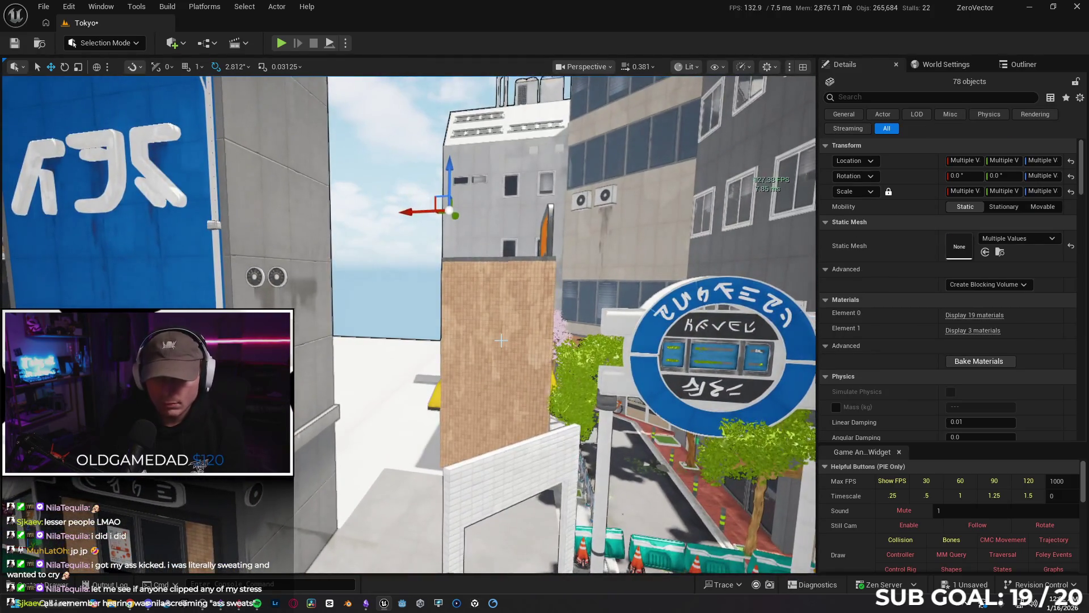
{"action": "left_click", "coordinate": [252, 277], "text": "ctrl"}
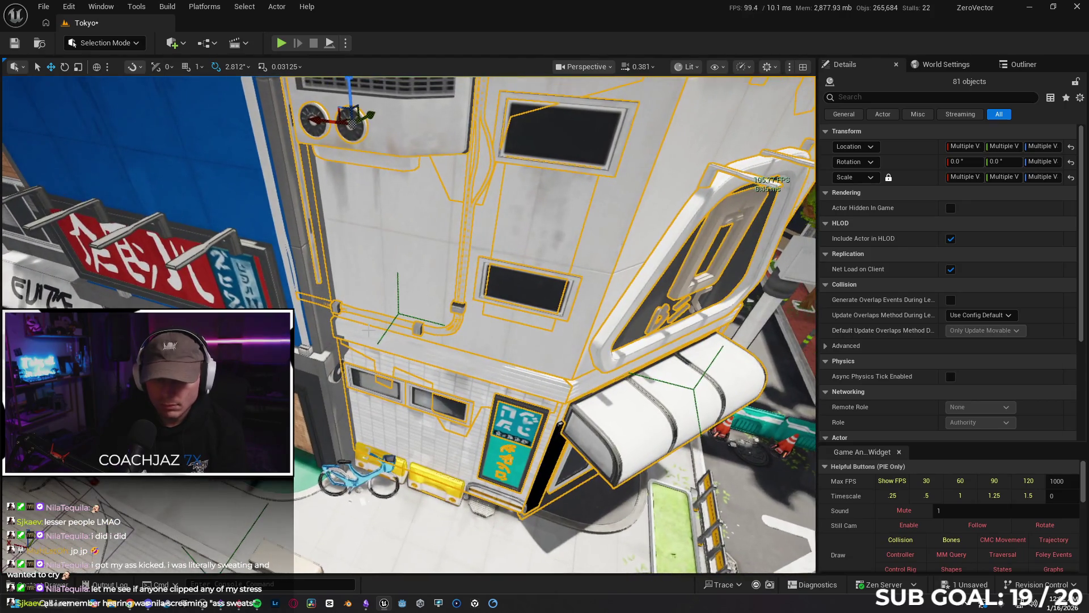
{"action": "key", "text": "ctrl+z"}
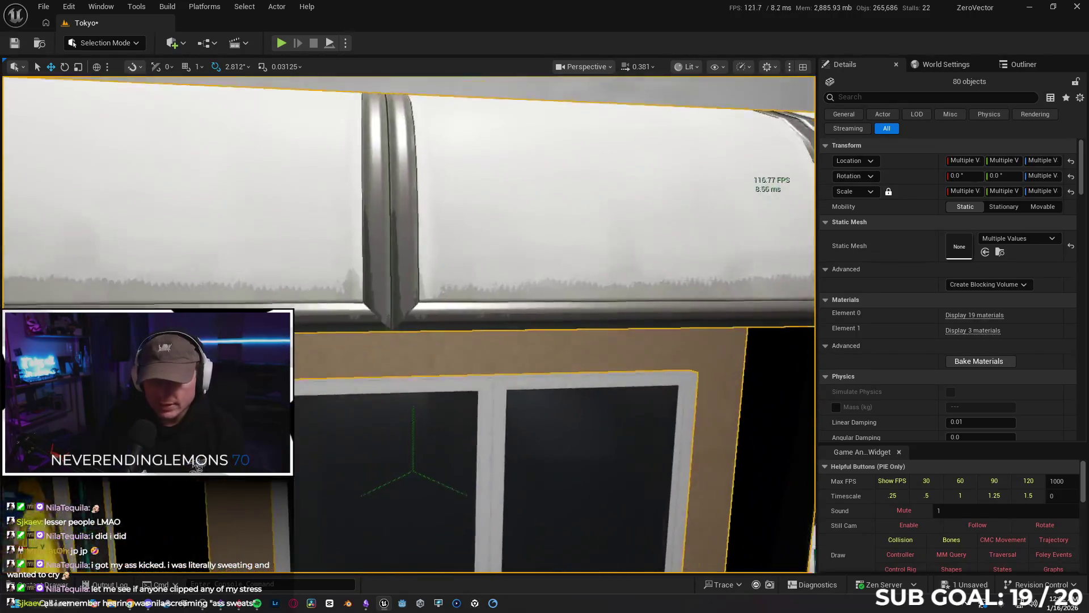
{"action": "scroll", "coordinate": [428, 379], "scroll_direction": "down", "scroll_amount": 3}
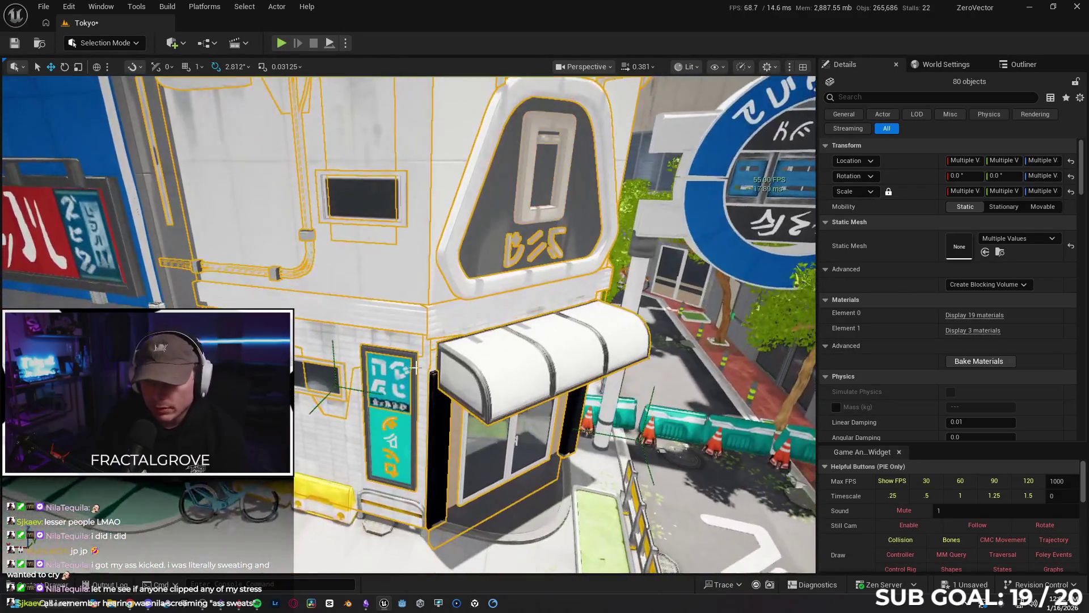
Step: Restore the 81-piece selection, briefly hide it, and fly over the building's roof
{"action": "left_click", "coordinate": [410, 353]}
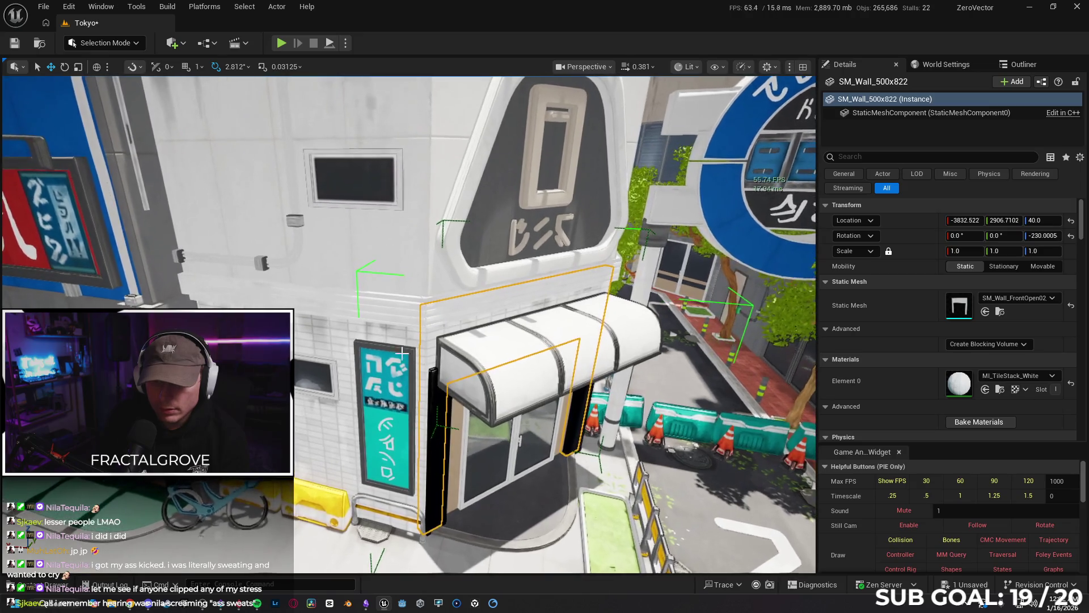
{"action": "key", "text": "ctrl+z"}
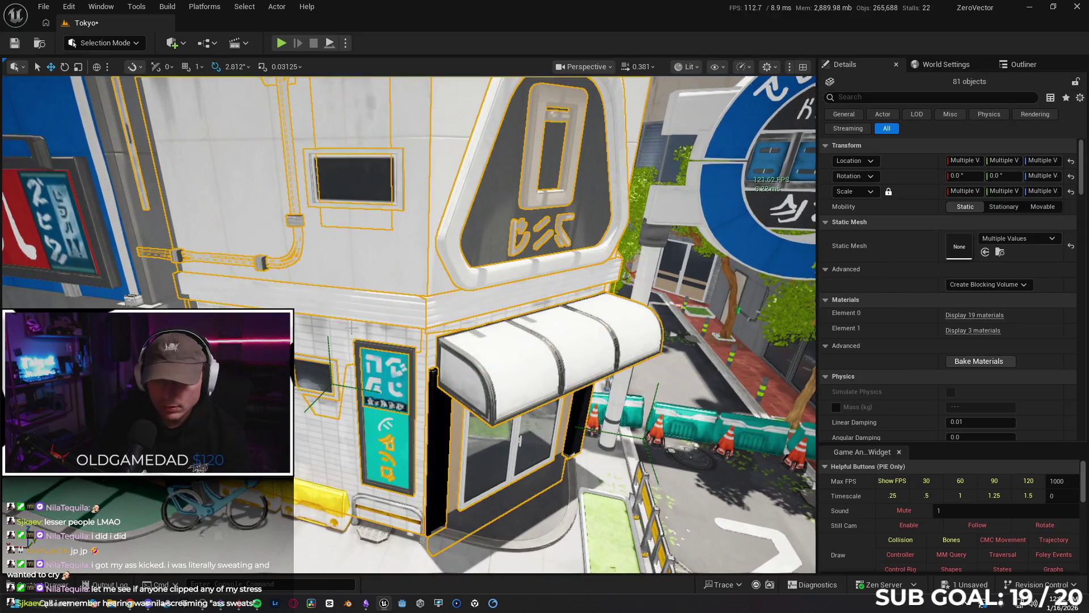
{"action": "key", "text": "h"}
{"action": "key", "text": "ctrl+h"}
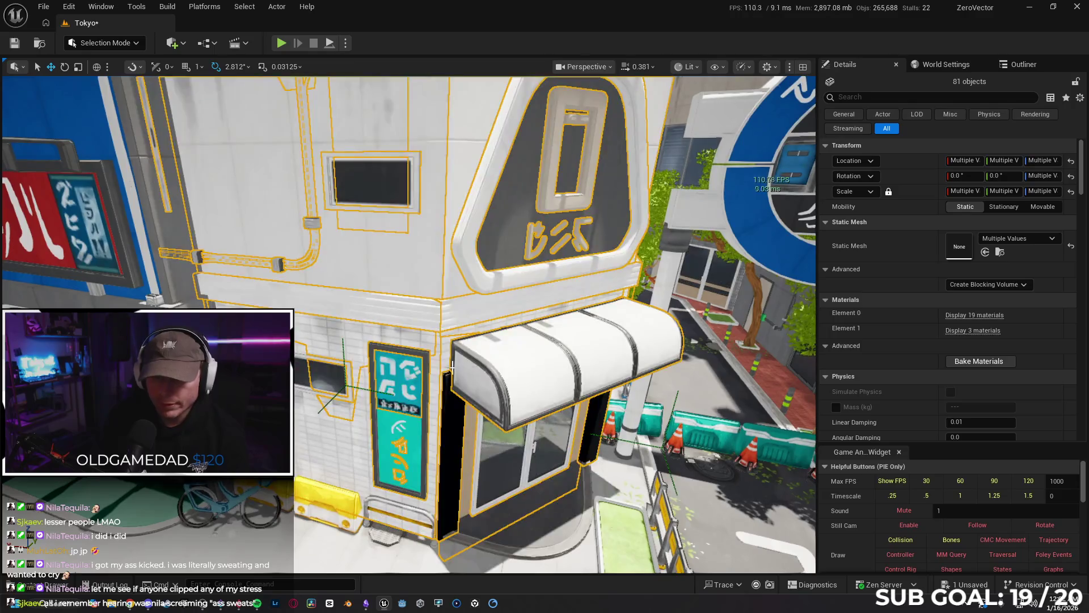
{"action": "key", "text": "w"}
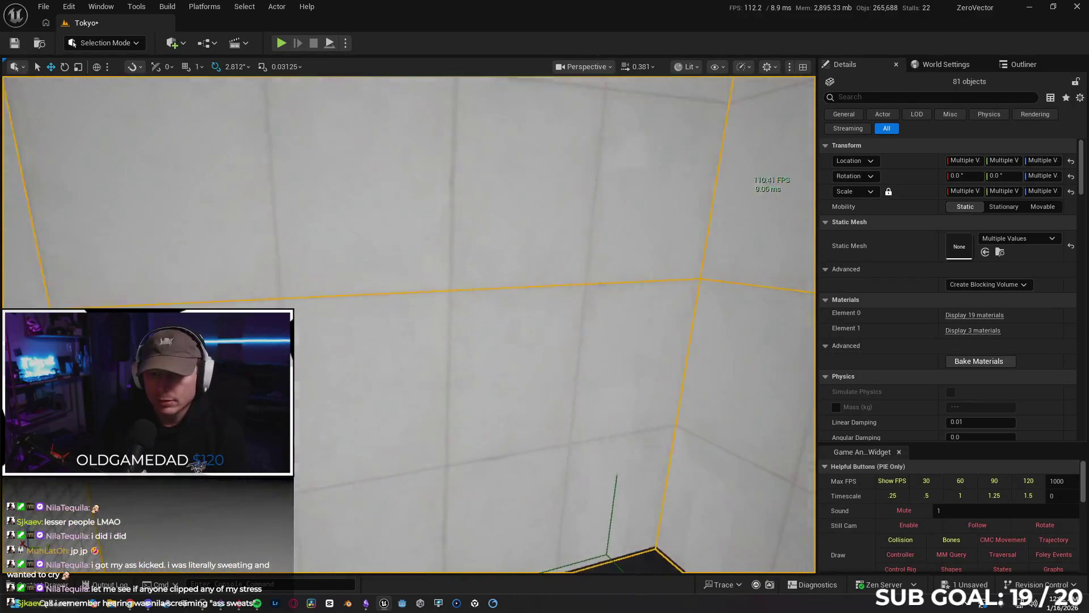
{"action": "key", "text": "s"}
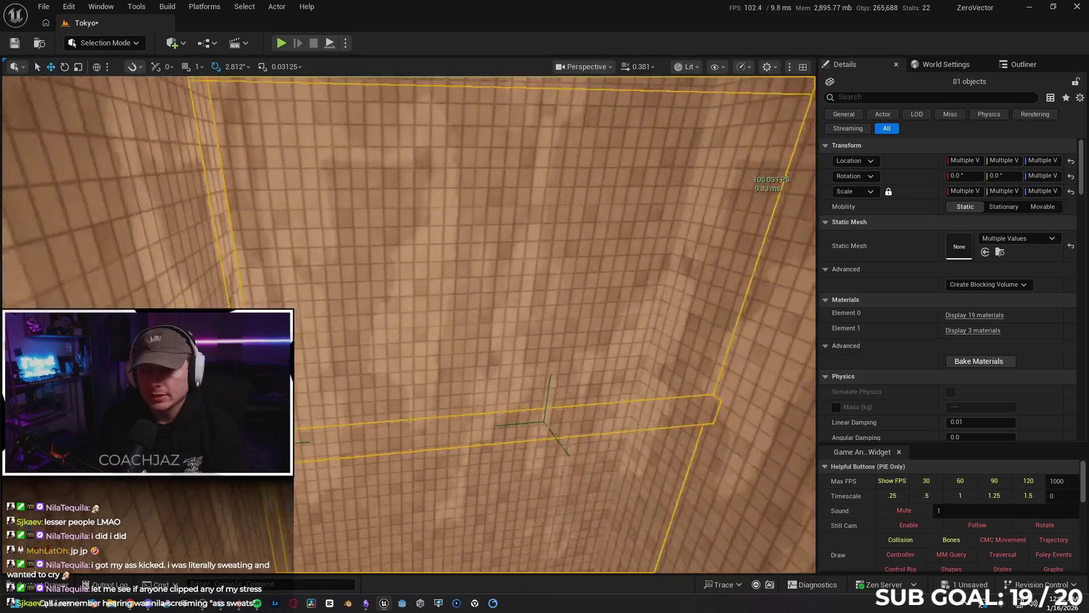
{"action": "key", "text": "d"}
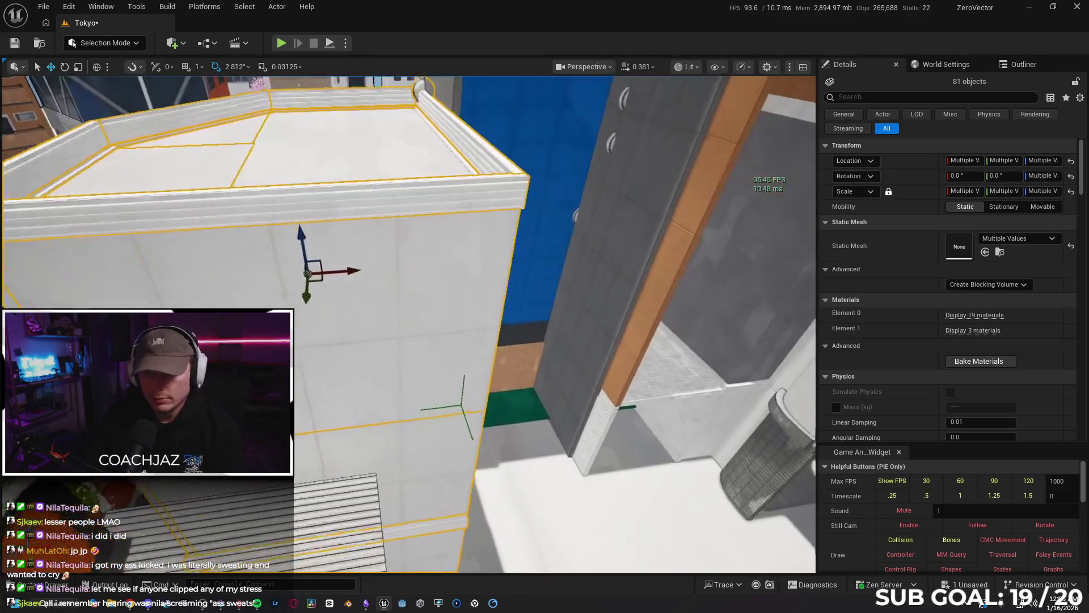
{"action": "key", "text": "w"}
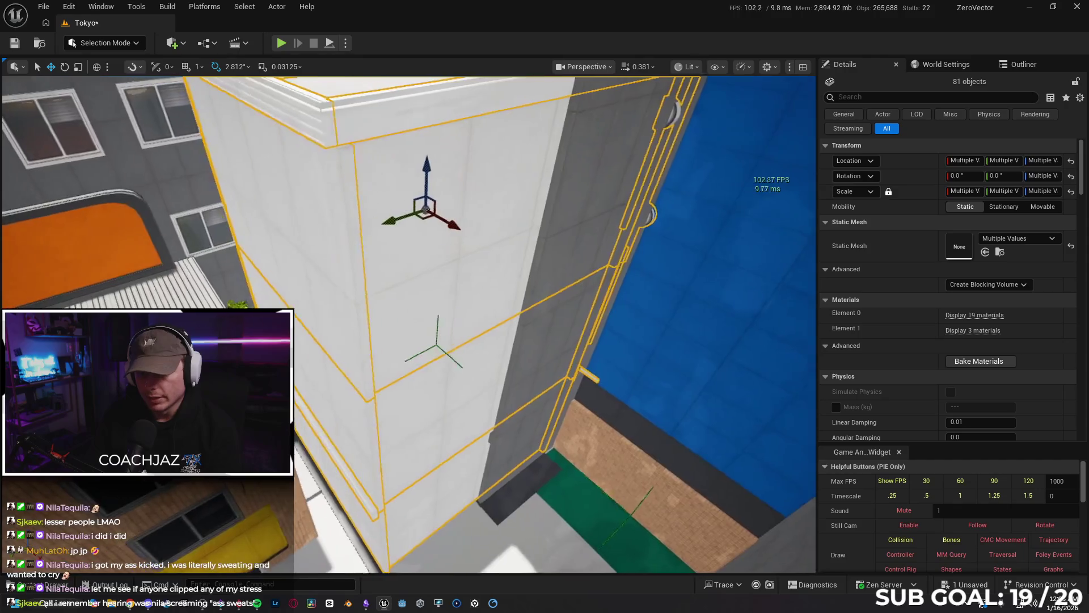
{"action": "key", "text": "w"}
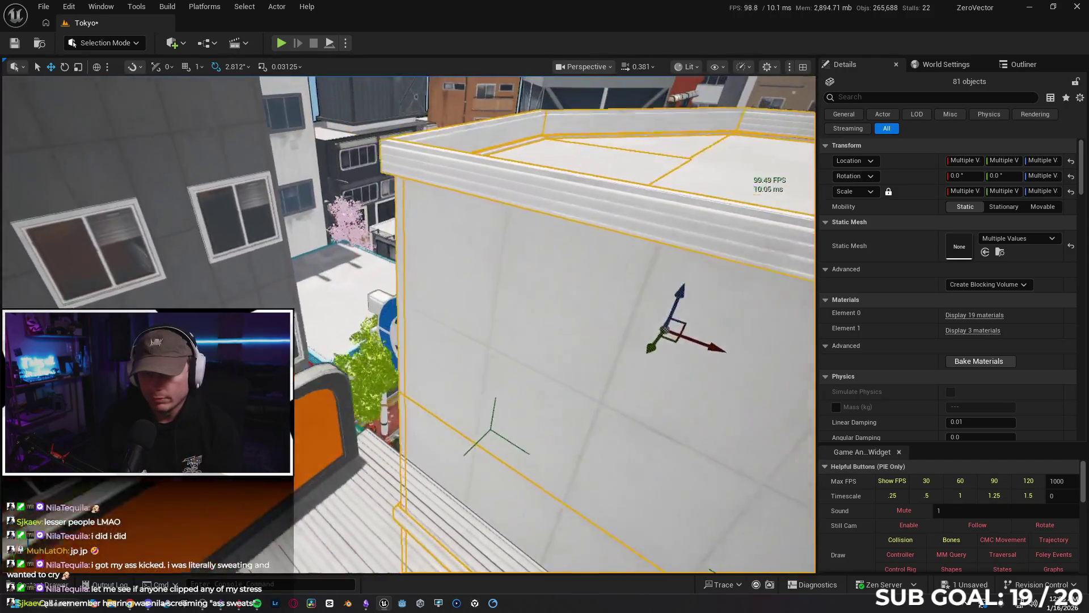
{"action": "key", "text": "w"}
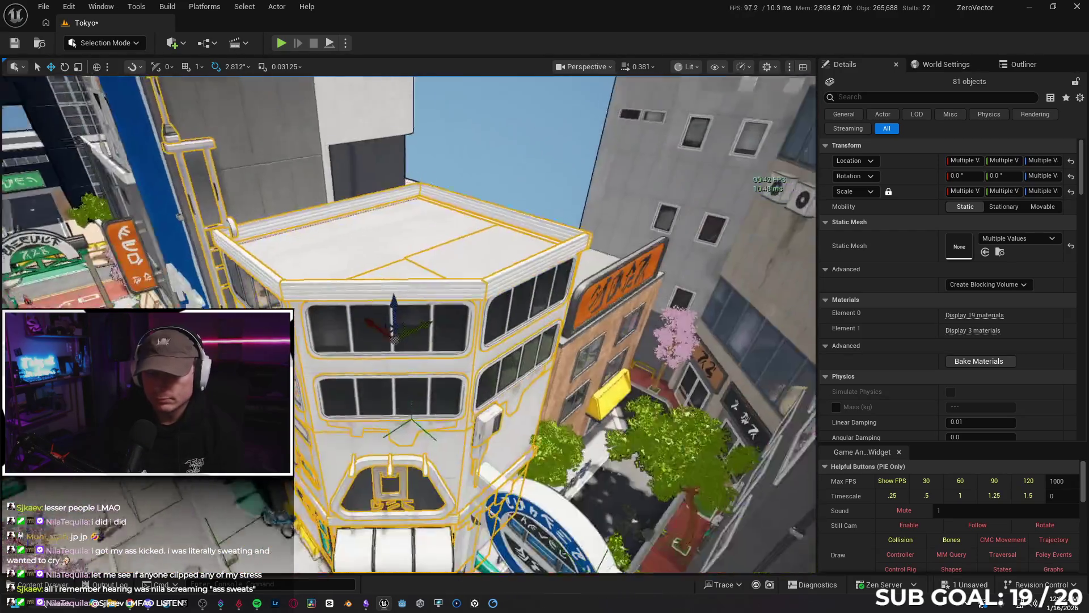
Step: Fly down to the storefront and add its door pieces, reaching 84 objects
{"action": "key", "text": "w"}
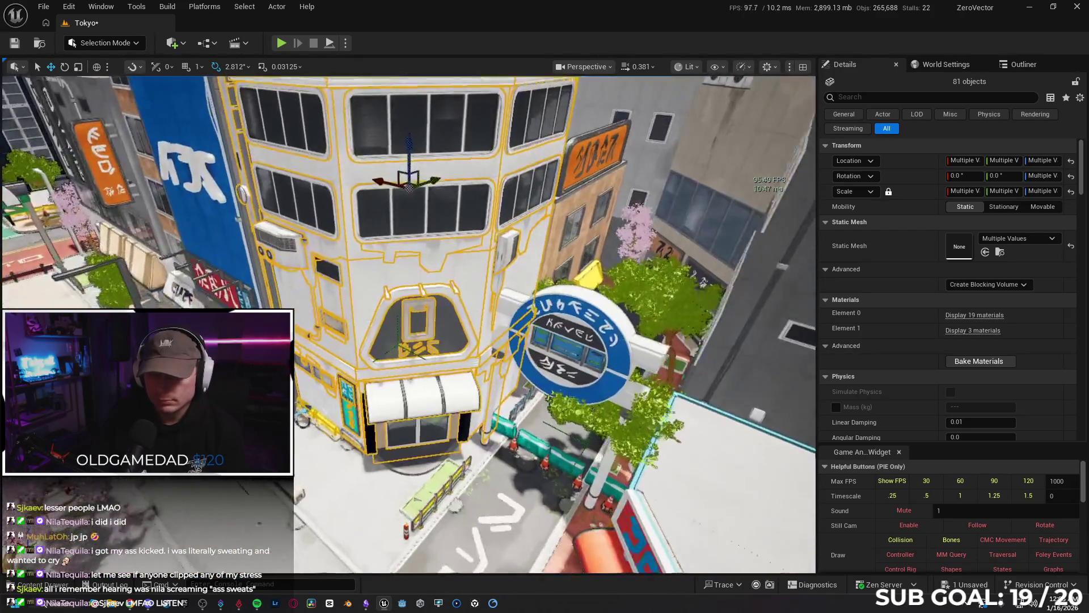
{"action": "key", "text": "w"}
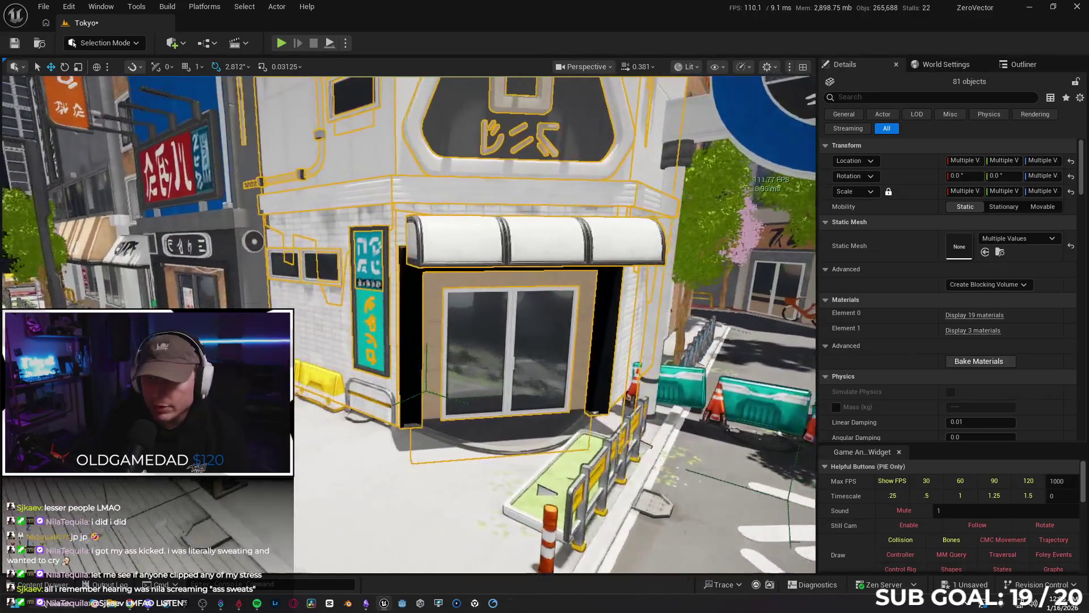
{"action": "key", "text": "d"}
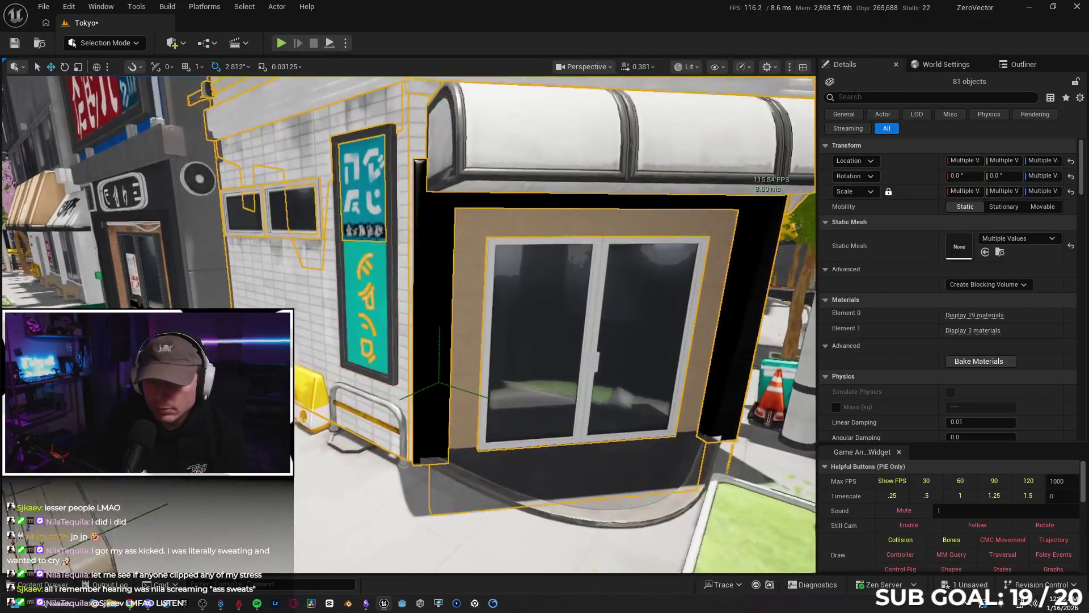
{"action": "key", "text": "w"}
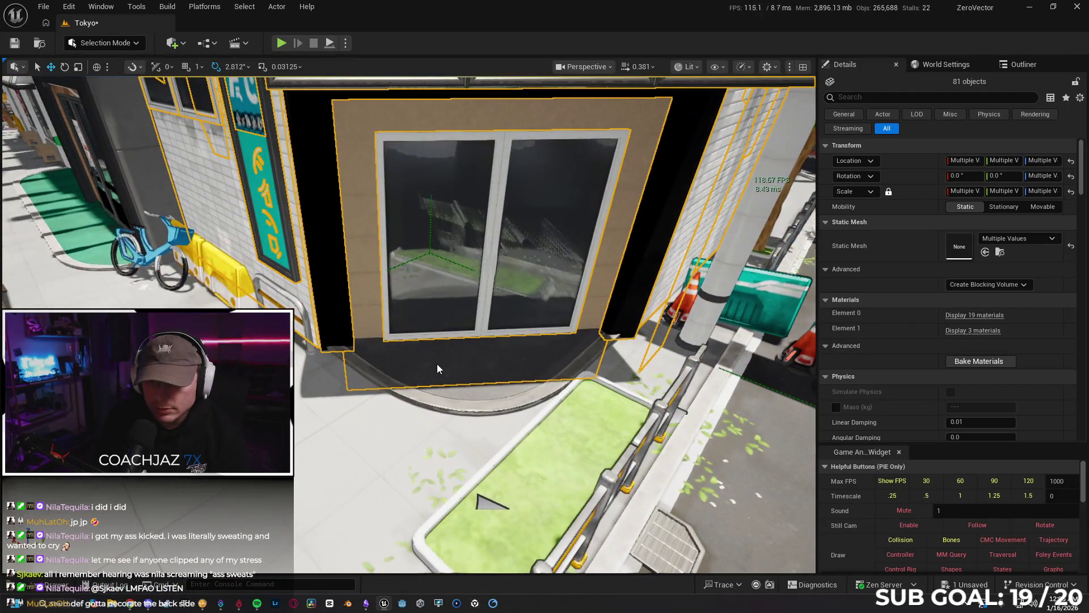
{"action": "left_click", "coordinate": [438, 369], "text": "ctrl"}
{"action": "key", "text": "s"}
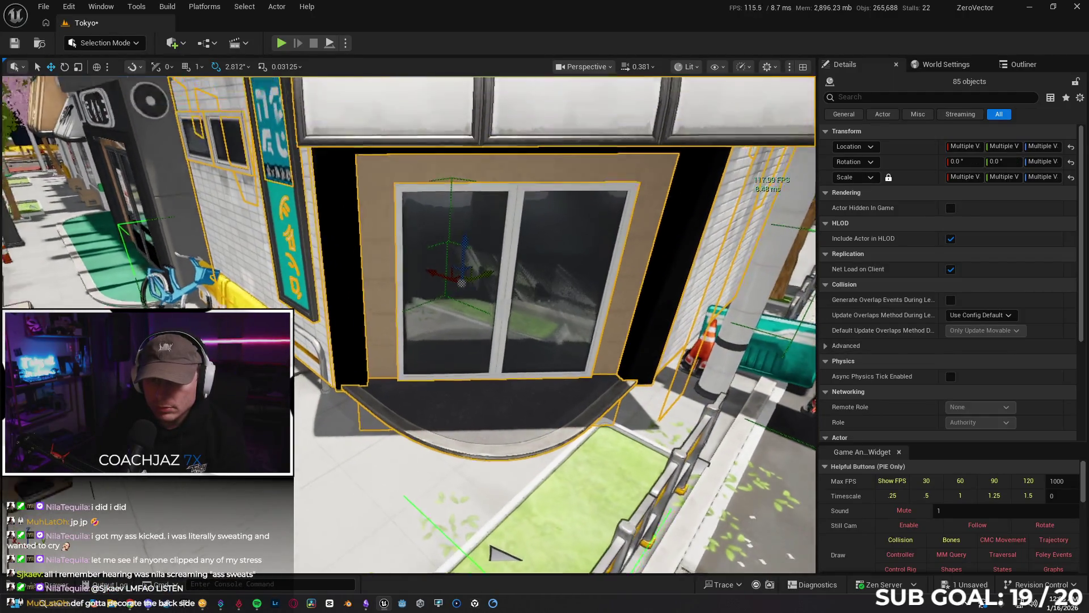
{"action": "key", "text": "e"}
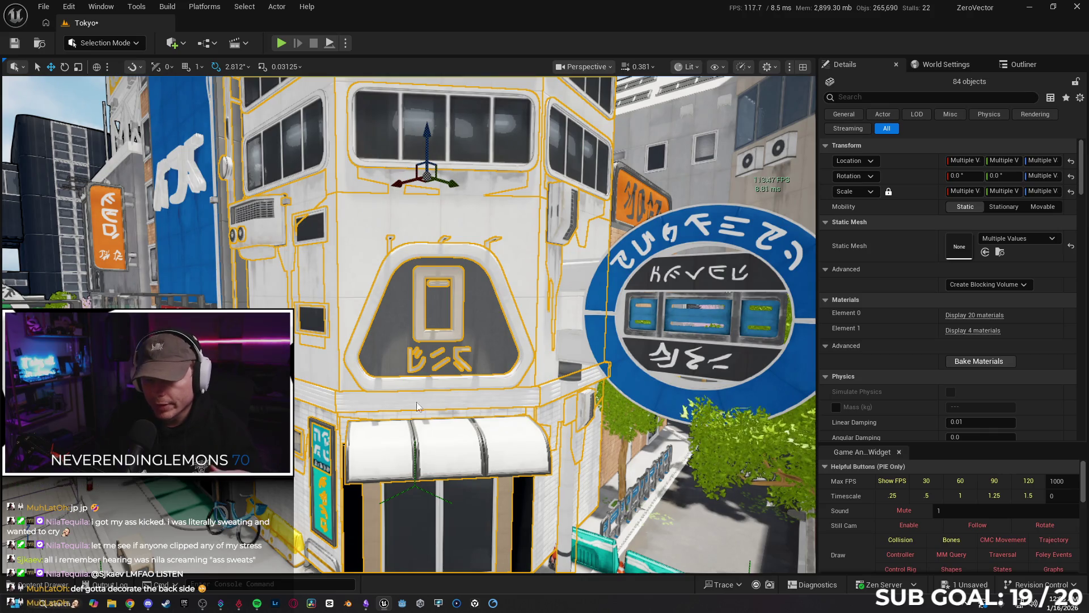
Step: Create a Packed Level Actor from the selection with default settings and save the new level
{"action": "right_click", "coordinate": [418, 177]}
{"action": "mouse_move", "coordinate": [475, 521]}
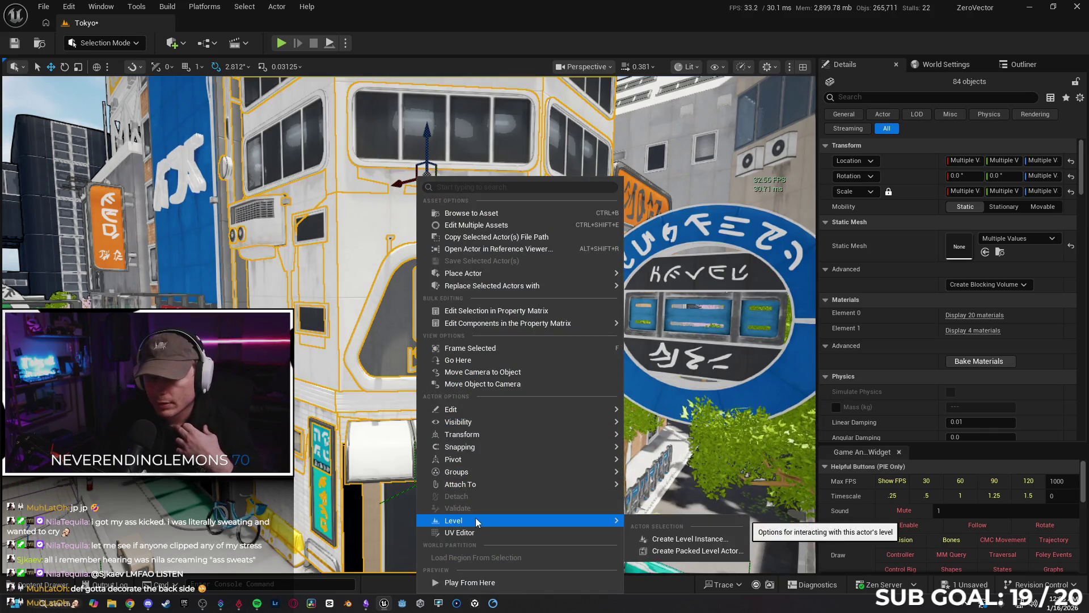
{"action": "left_click", "coordinate": [686, 550]}
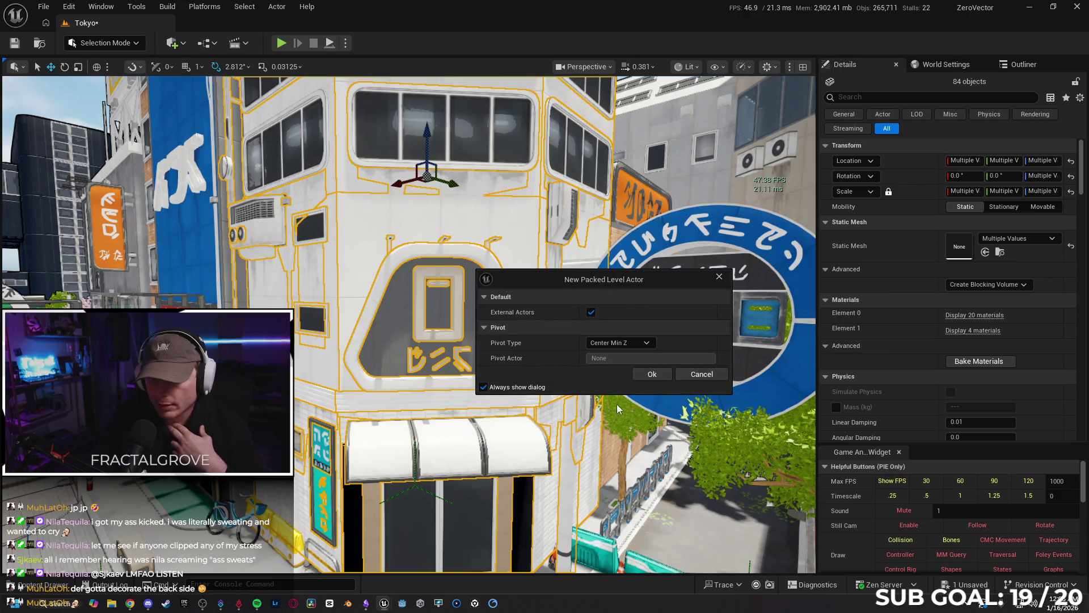
{"action": "left_click", "coordinate": [638, 373]}
{"action": "scroll", "coordinate": [633, 380], "scroll_direction": "down", "scroll_amount": 3}
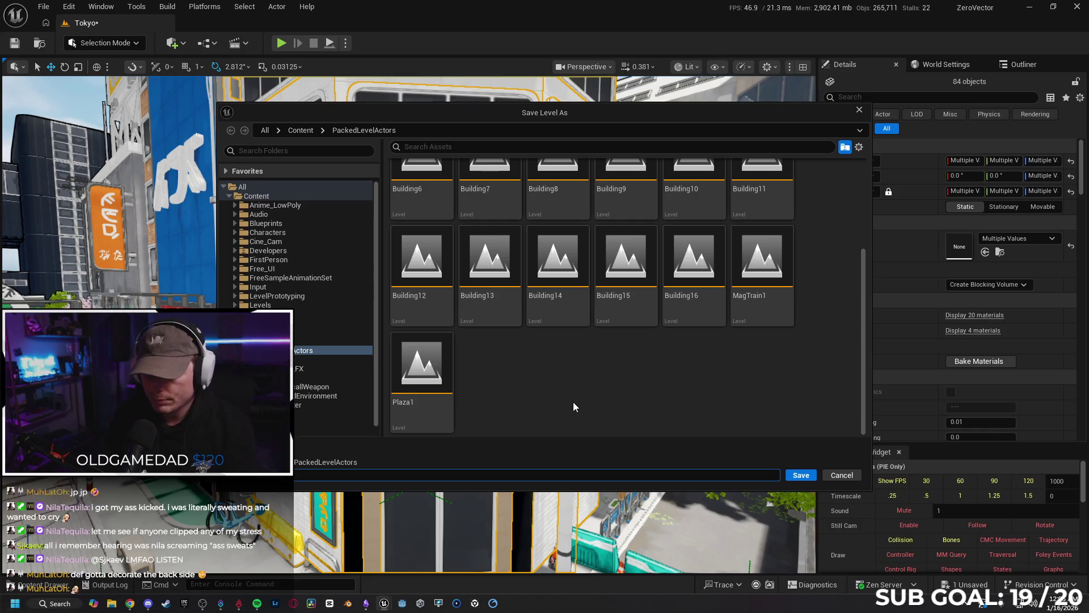
{"action": "key", "text": "Return"}
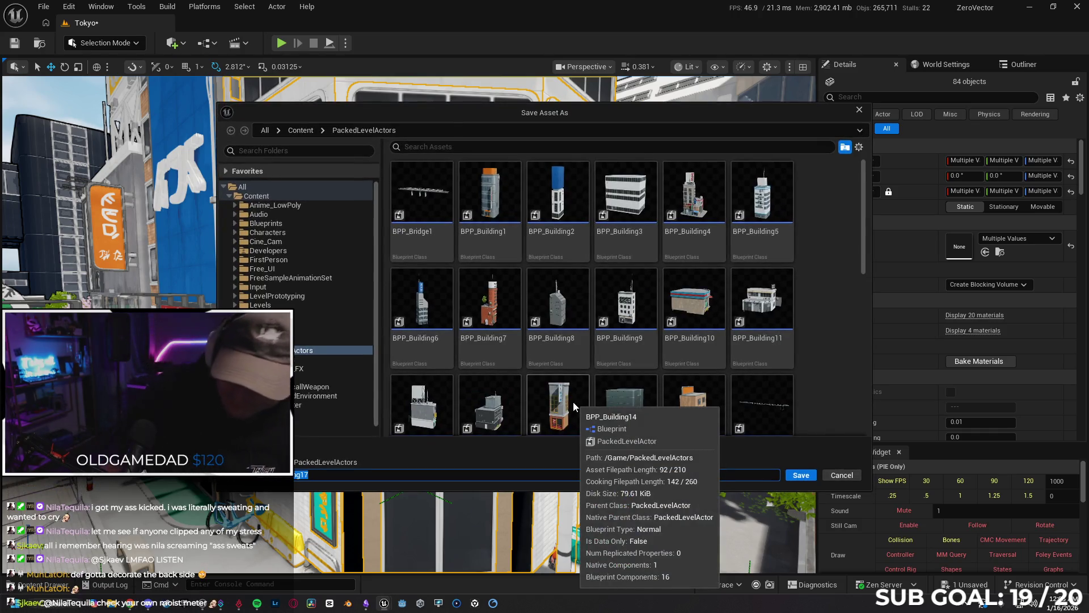
Step: Save the packed blueprint as BPP_Building17
{"action": "scroll", "coordinate": [750, 358], "scroll_direction": "down", "scroll_amount": 1}
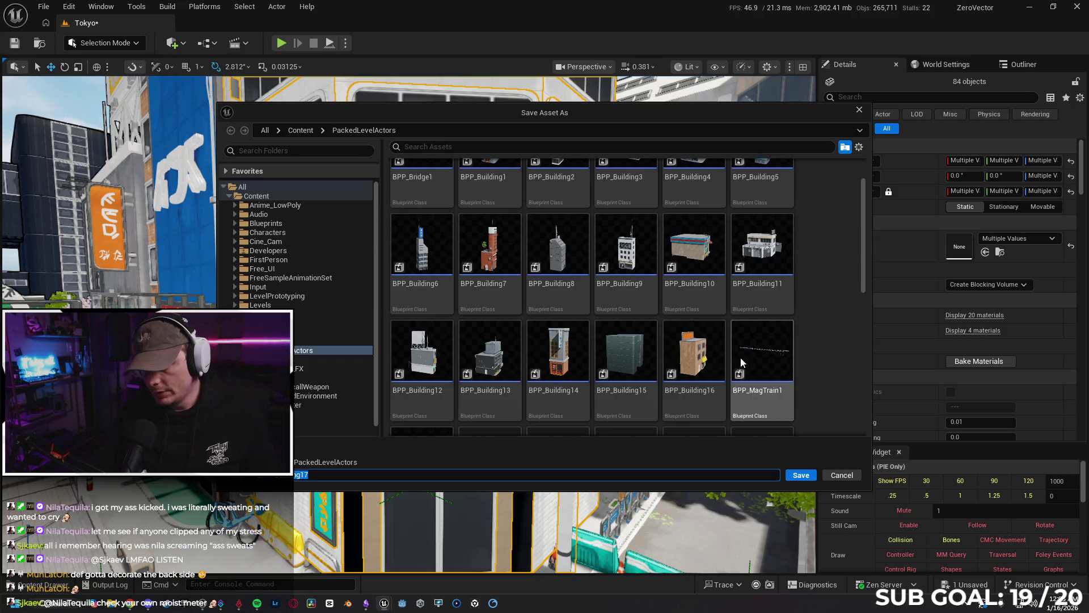
{"action": "left_click", "coordinate": [801, 476]}
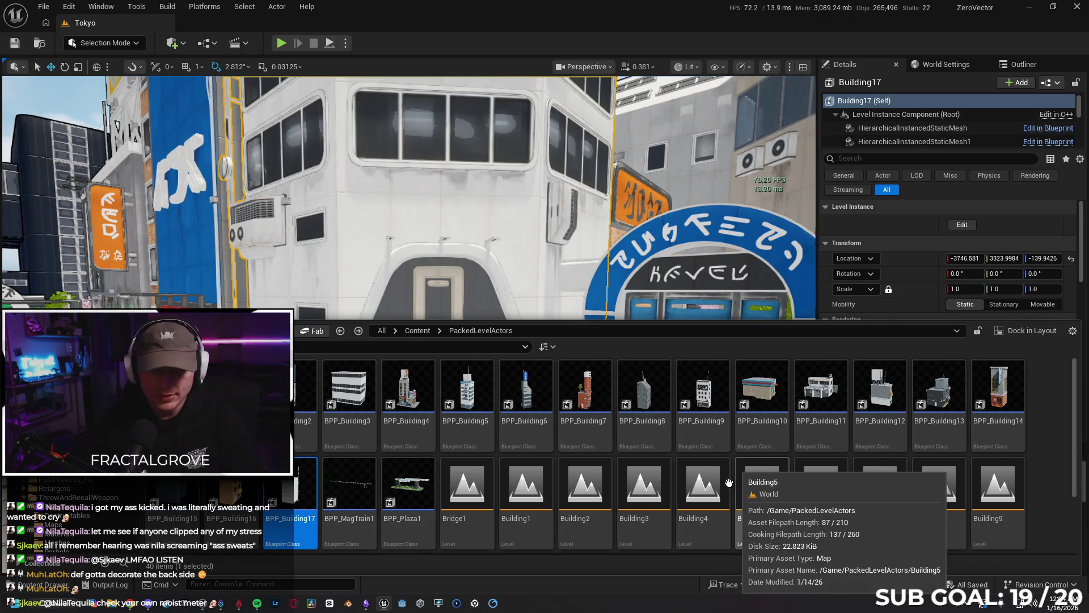
{"action": "mouse_move", "coordinate": [511, 198]}
{"action": "left_mouse_down"}
{"action": "mouse_move", "coordinate": [425, 205]}
{"action": "mouse_move", "coordinate": [458, 298]}
{"action": "left_mouse_up"}
Step: Move and rotate the two windows onto the yellow building's wall
{"action": "left_click", "coordinate": [395, 321]}
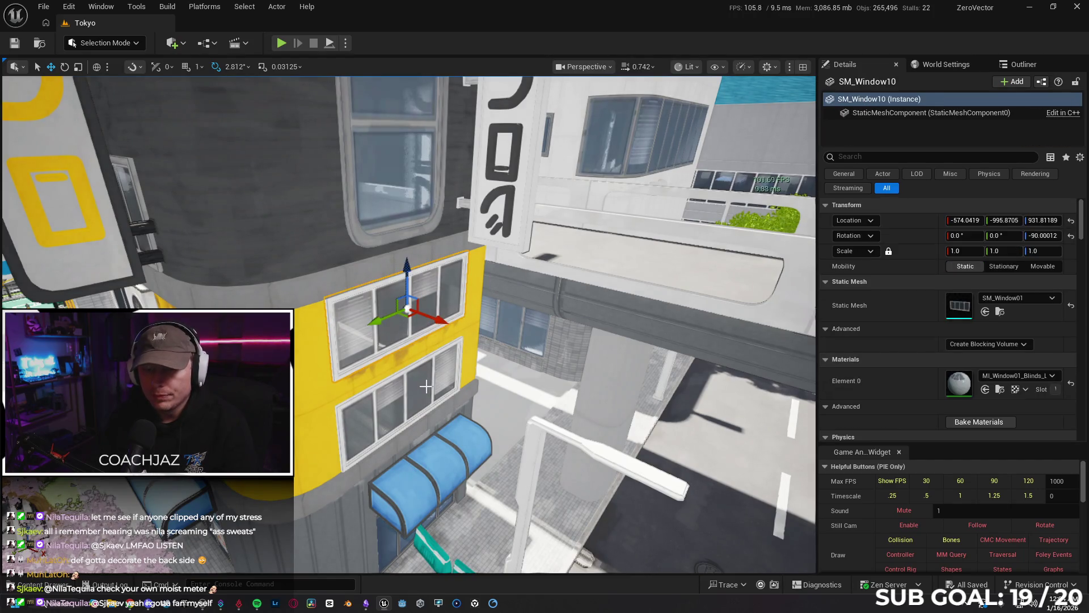
{"action": "left_click", "coordinate": [425, 385], "text": "ctrl"}
{"action": "left_click_drag", "start_coordinate": [426, 386], "coordinate": [443, 369]}
{"action": "left_click_drag", "start_coordinate": [540, 373], "coordinate": [540, 373]}
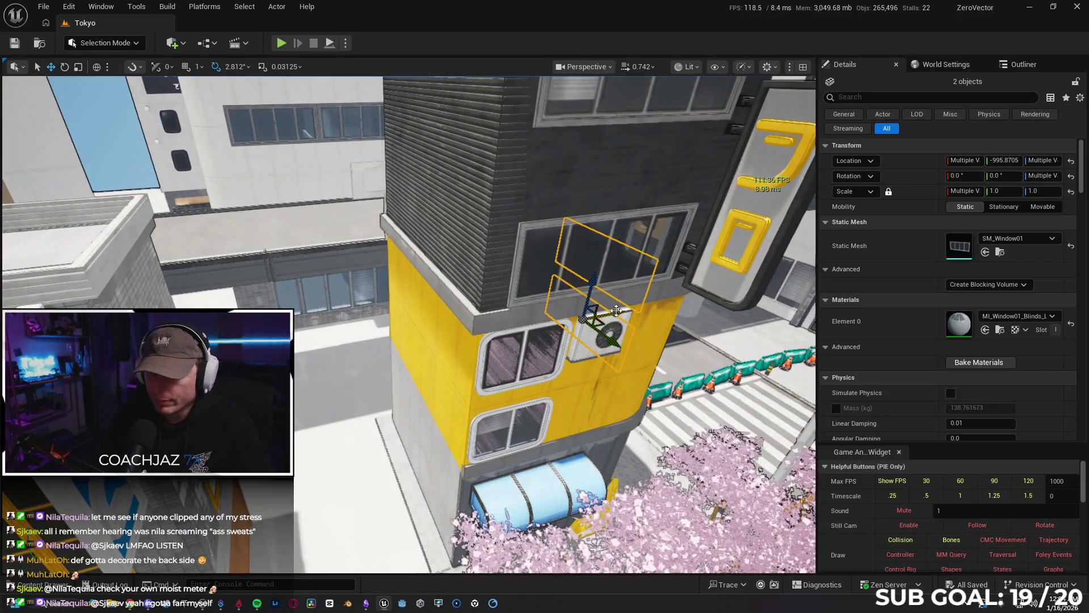
{"action": "left_click_drag", "start_coordinate": [618, 312], "coordinate": [407, 350]}
{"action": "mouse_move", "coordinate": [323, 404]}
{"action": "left_mouse_down"}
{"action": "mouse_move", "coordinate": [352, 414]}
{"action": "mouse_move", "coordinate": [391, 403]}
{"action": "mouse_move", "coordinate": [419, 350]}
{"action": "mouse_move", "coordinate": [348, 421]}
{"action": "left_mouse_up"}
{"action": "key", "text": "w"}
{"action": "mouse_move", "coordinate": [382, 357]}
{"action": "left_mouse_down"}
{"action": "mouse_move", "coordinate": [444, 319]}
{"action": "mouse_move", "coordinate": [439, 342]}
{"action": "mouse_move", "coordinate": [422, 345]}
{"action": "mouse_move", "coordinate": [323, 335]}
{"action": "mouse_move", "coordinate": [473, 340]}
{"action": "left_mouse_up"}
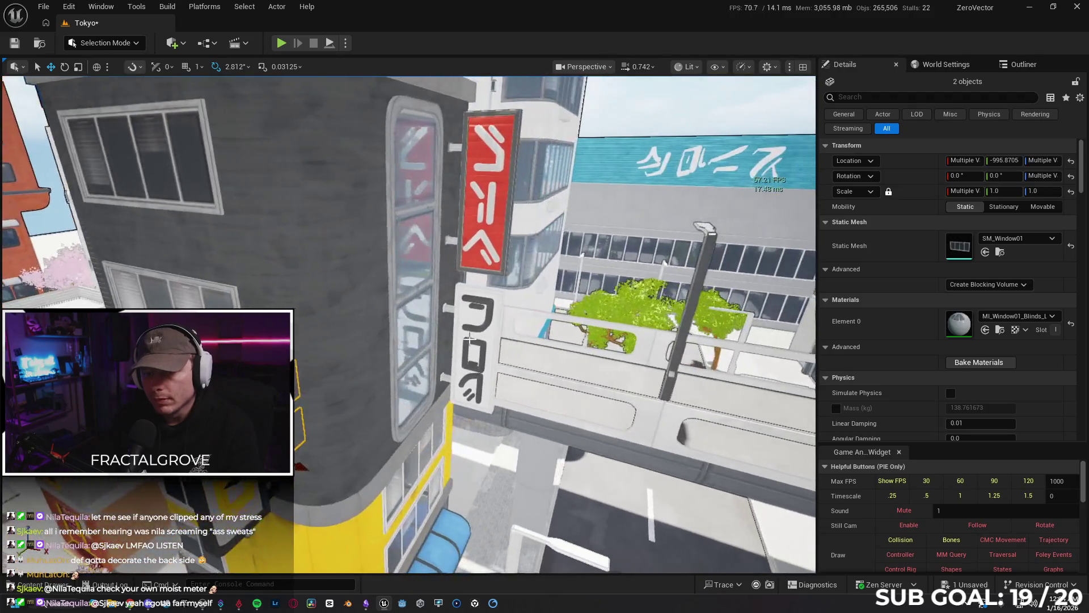
Step: Duplicate the tall grey-wall window to the building's left edge
{"action": "left_click", "coordinate": [432, 295]}
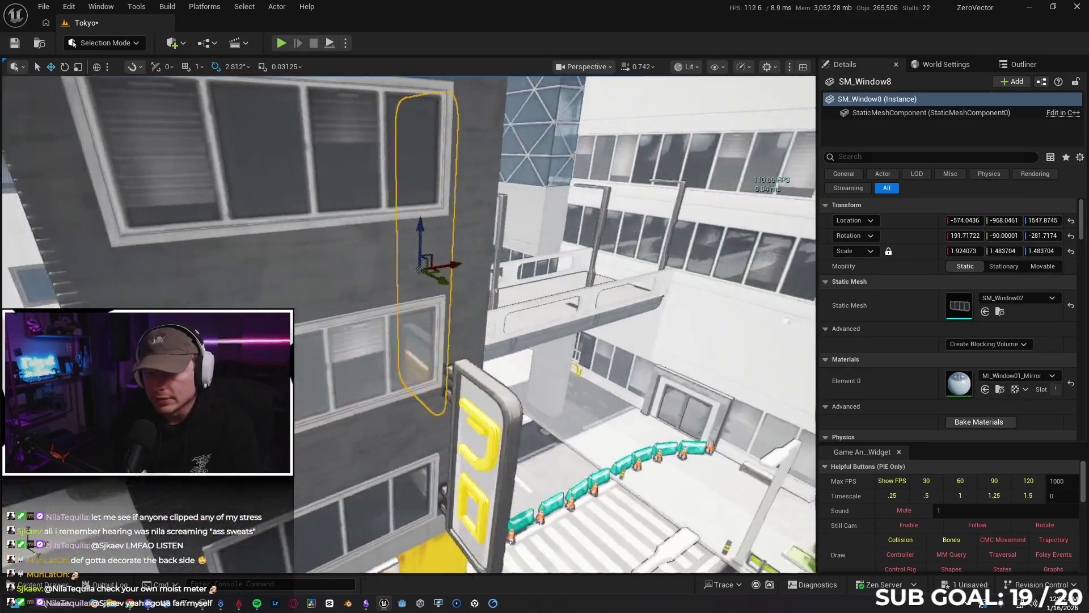
{"action": "left_click_drag", "start_coordinate": [554, 340], "coordinate": [554, 352]}
{"action": "mouse_move", "coordinate": [543, 272]}
{"action": "left_mouse_down", "text": "alt"}
{"action": "mouse_move", "coordinate": [334, 325]}
{"action": "mouse_move", "coordinate": [331, 352]}
{"action": "mouse_move", "coordinate": [357, 316]}
{"action": "left_mouse_up", "text": "alt"}
Step: Add the pool rooftop, curved roof-edge trim and other roof pieces to the selection, briefly hiding them to check
{"action": "key", "text": "e"}
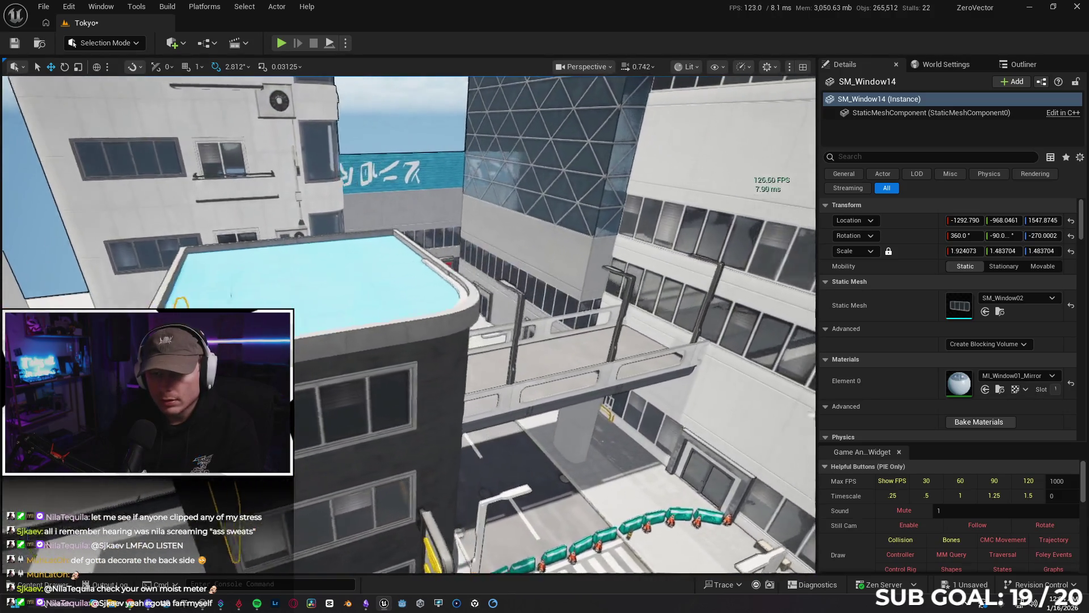
{"action": "key", "text": "a"}
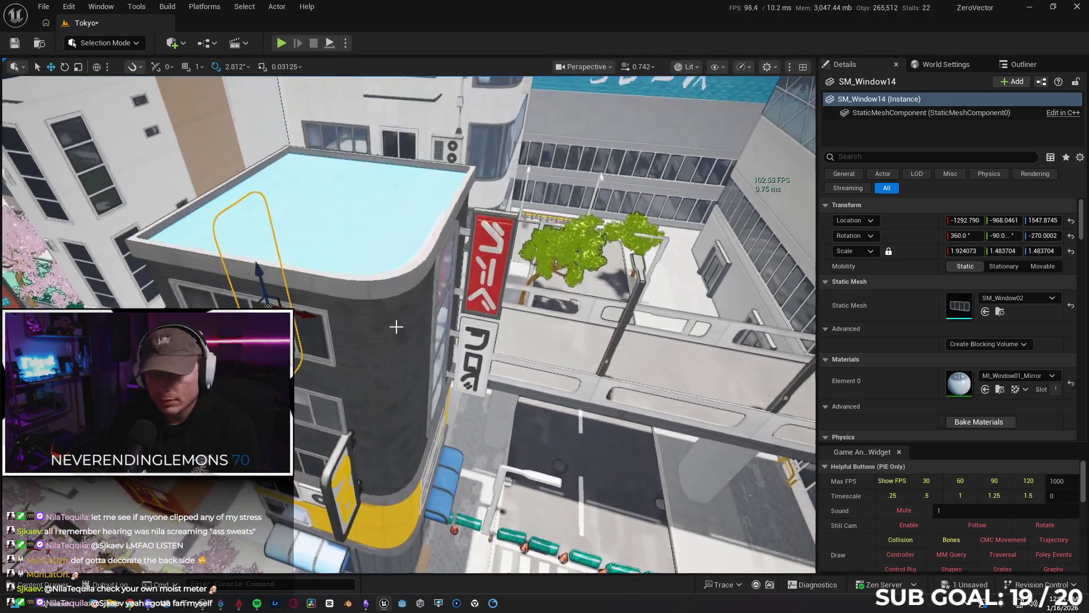
{"action": "left_click", "coordinate": [321, 173], "text": "ctrl"}
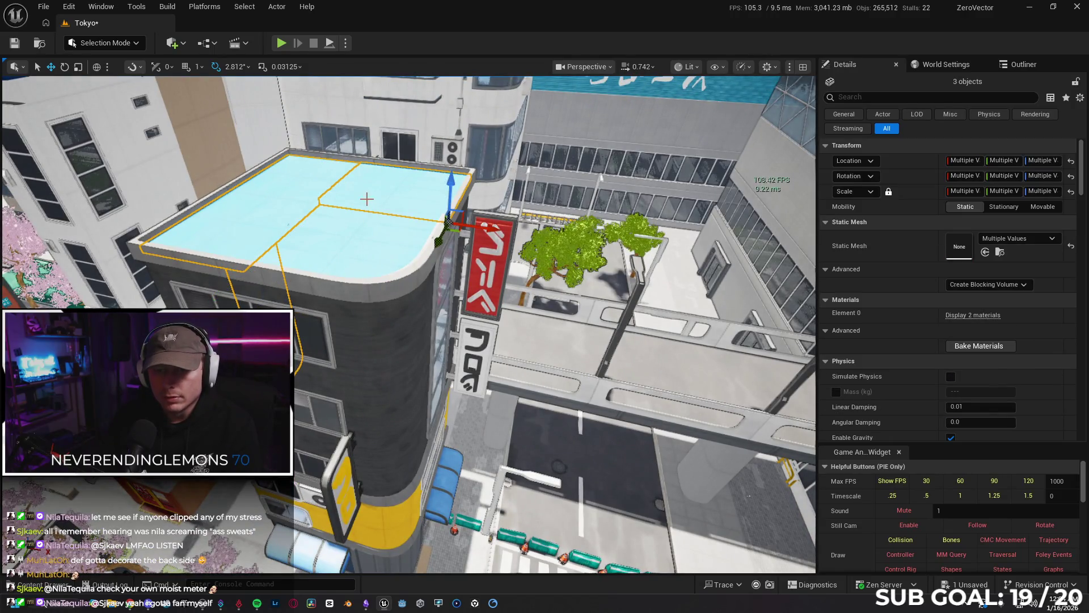
{"action": "left_click", "coordinate": [395, 291], "text": "ctrl"}
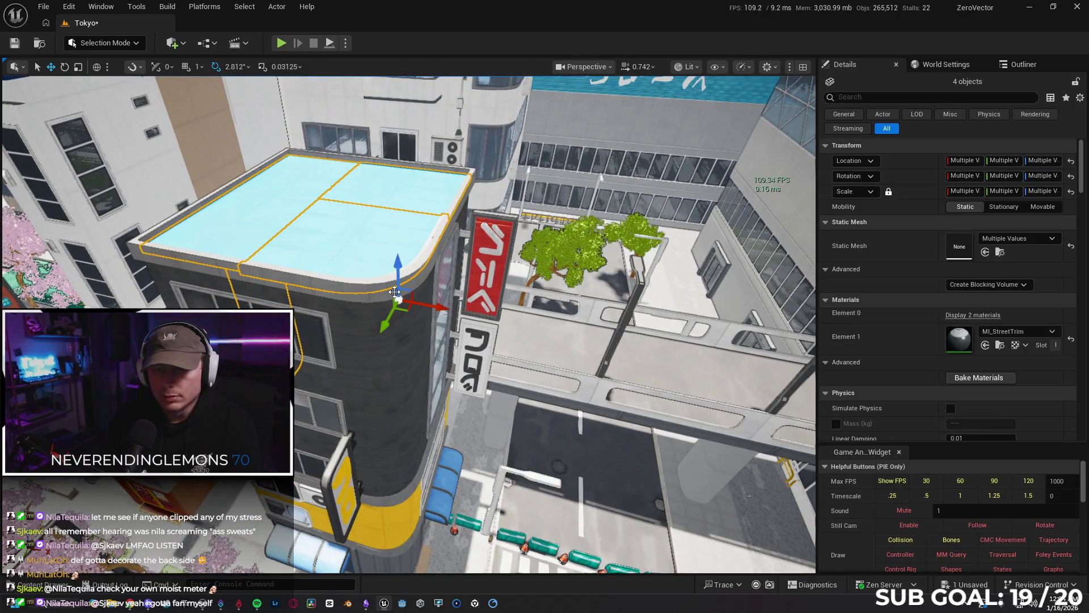
{"action": "left_click", "coordinate": [419, 264], "text": "ctrl"}
{"action": "left_click", "coordinate": [420, 264], "text": "ctrl"}
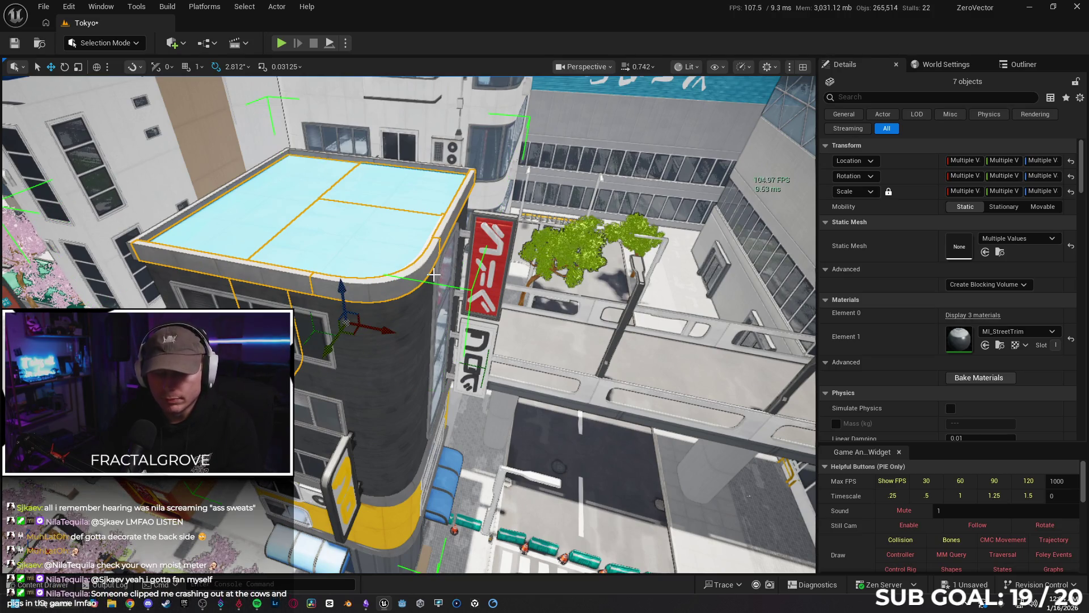
{"action": "key", "text": "h"}
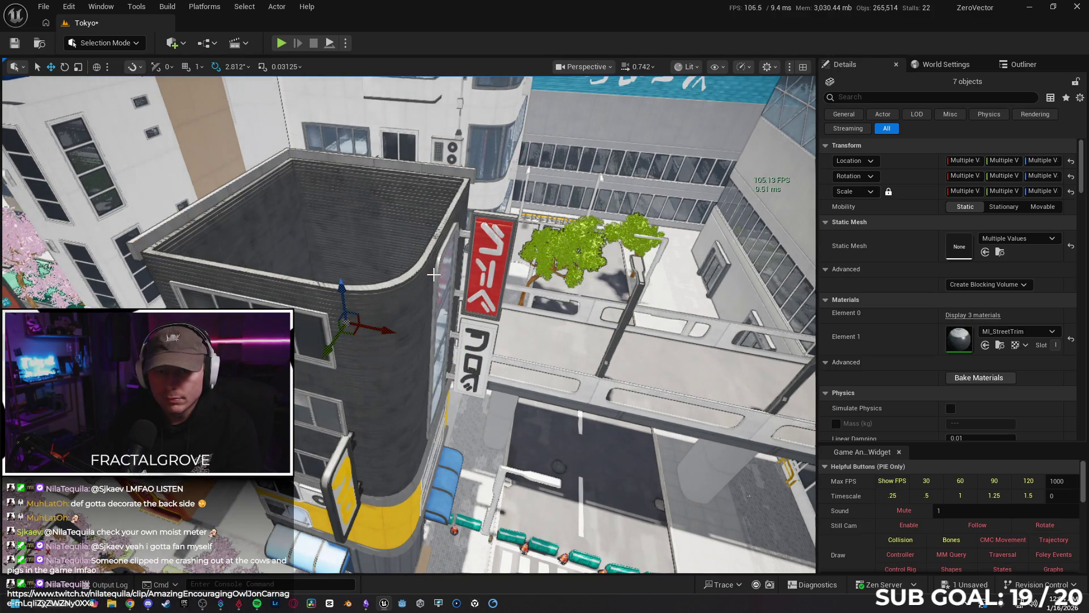
{"action": "key", "text": "ctrl+h"}
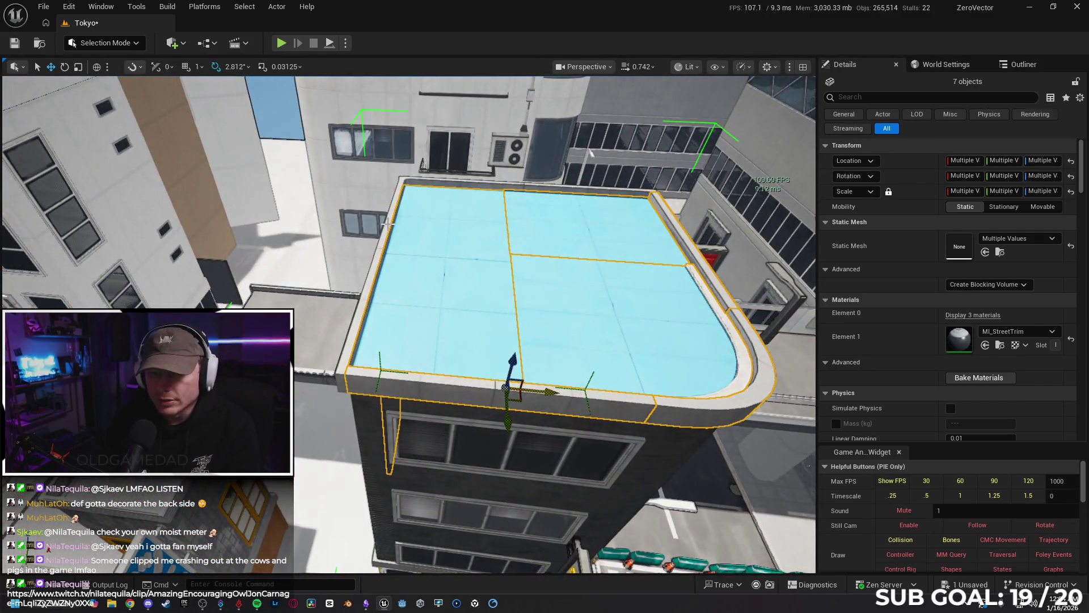
Step: Add the roof corners, side wall panels and upper window, dropping stray pieces, to reach 27 objects
{"action": "left_click", "coordinate": [436, 185], "text": "ctrl"}
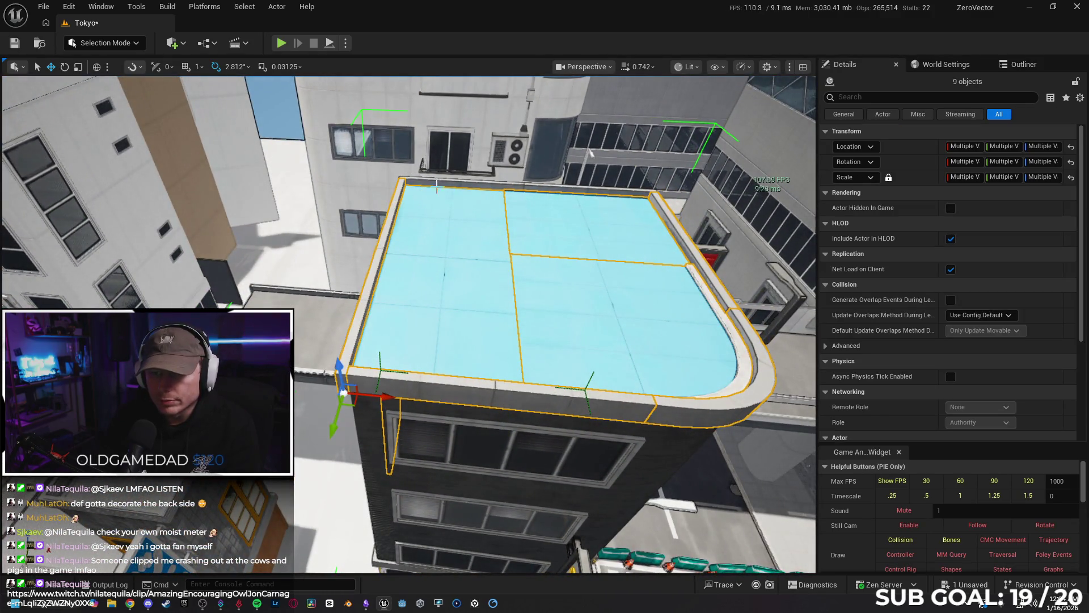
{"action": "left_click", "coordinate": [493, 211], "text": "ctrl"}
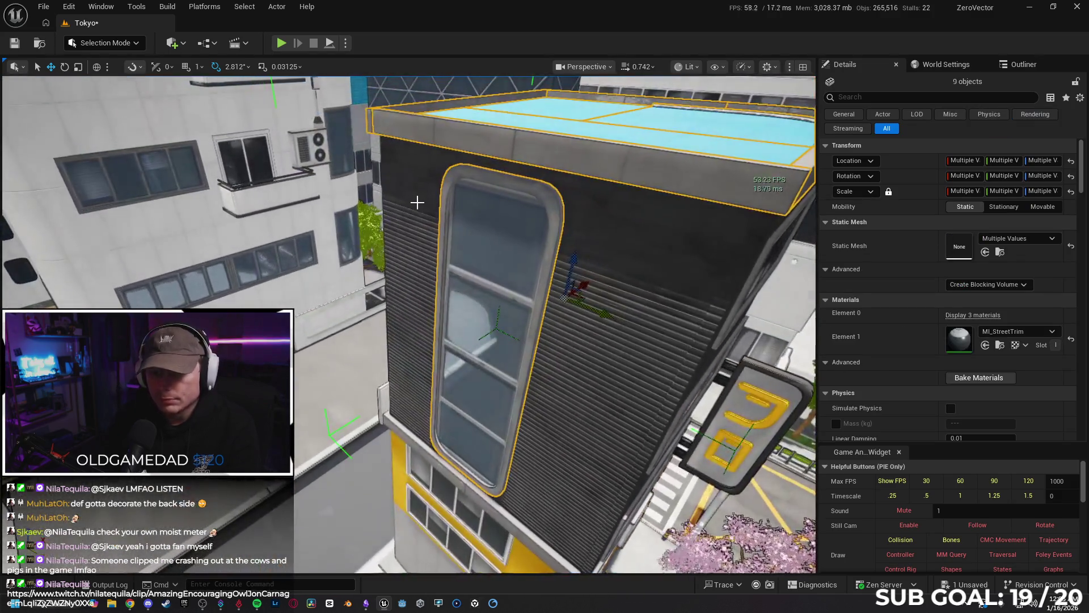
{"action": "left_click", "coordinate": [417, 202], "text": "ctrl"}
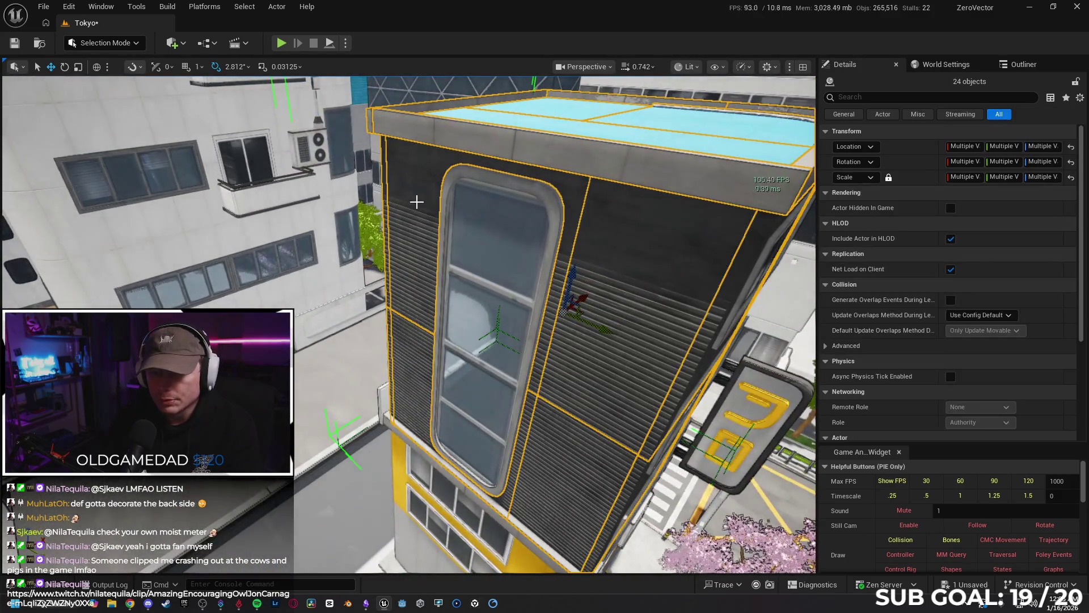
{"action": "left_click", "coordinate": [504, 303], "text": "ctrl"}
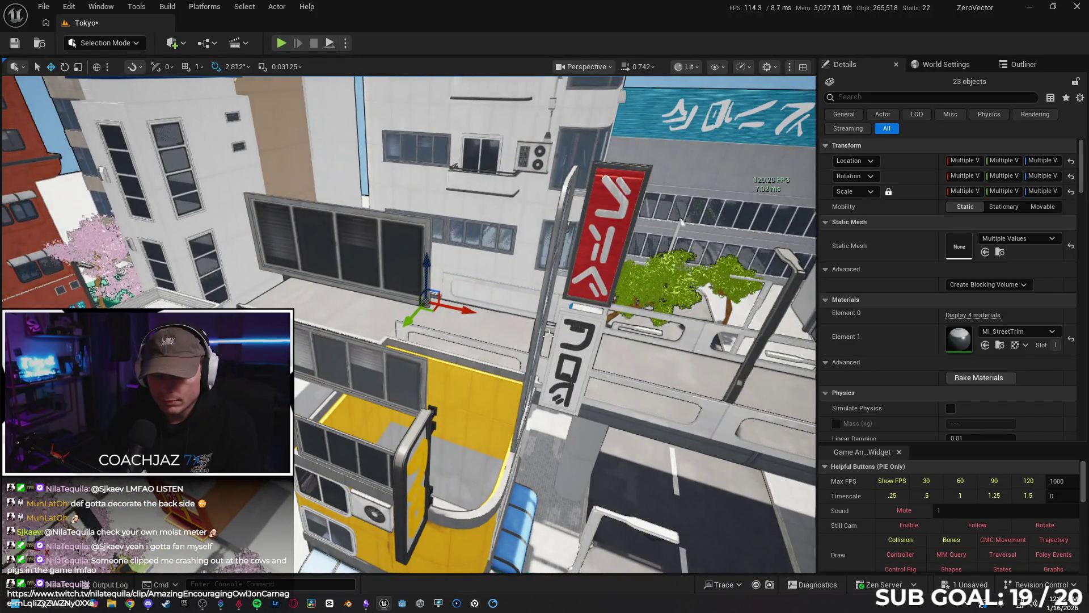
{"action": "key", "text": "ctrl+h"}
{"action": "left_click", "coordinate": [376, 253], "text": "ctrl"}
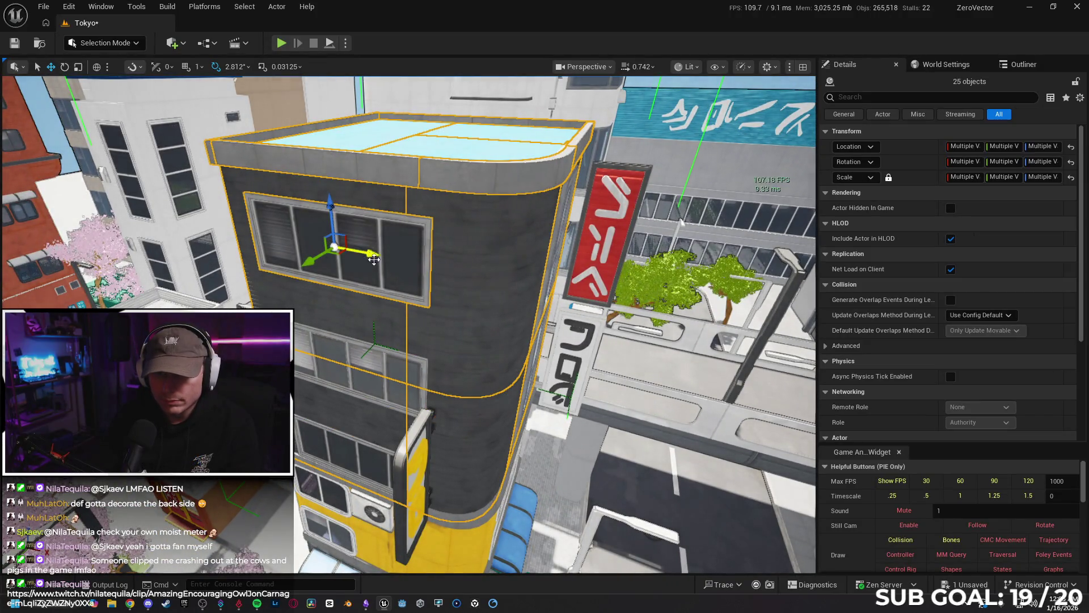